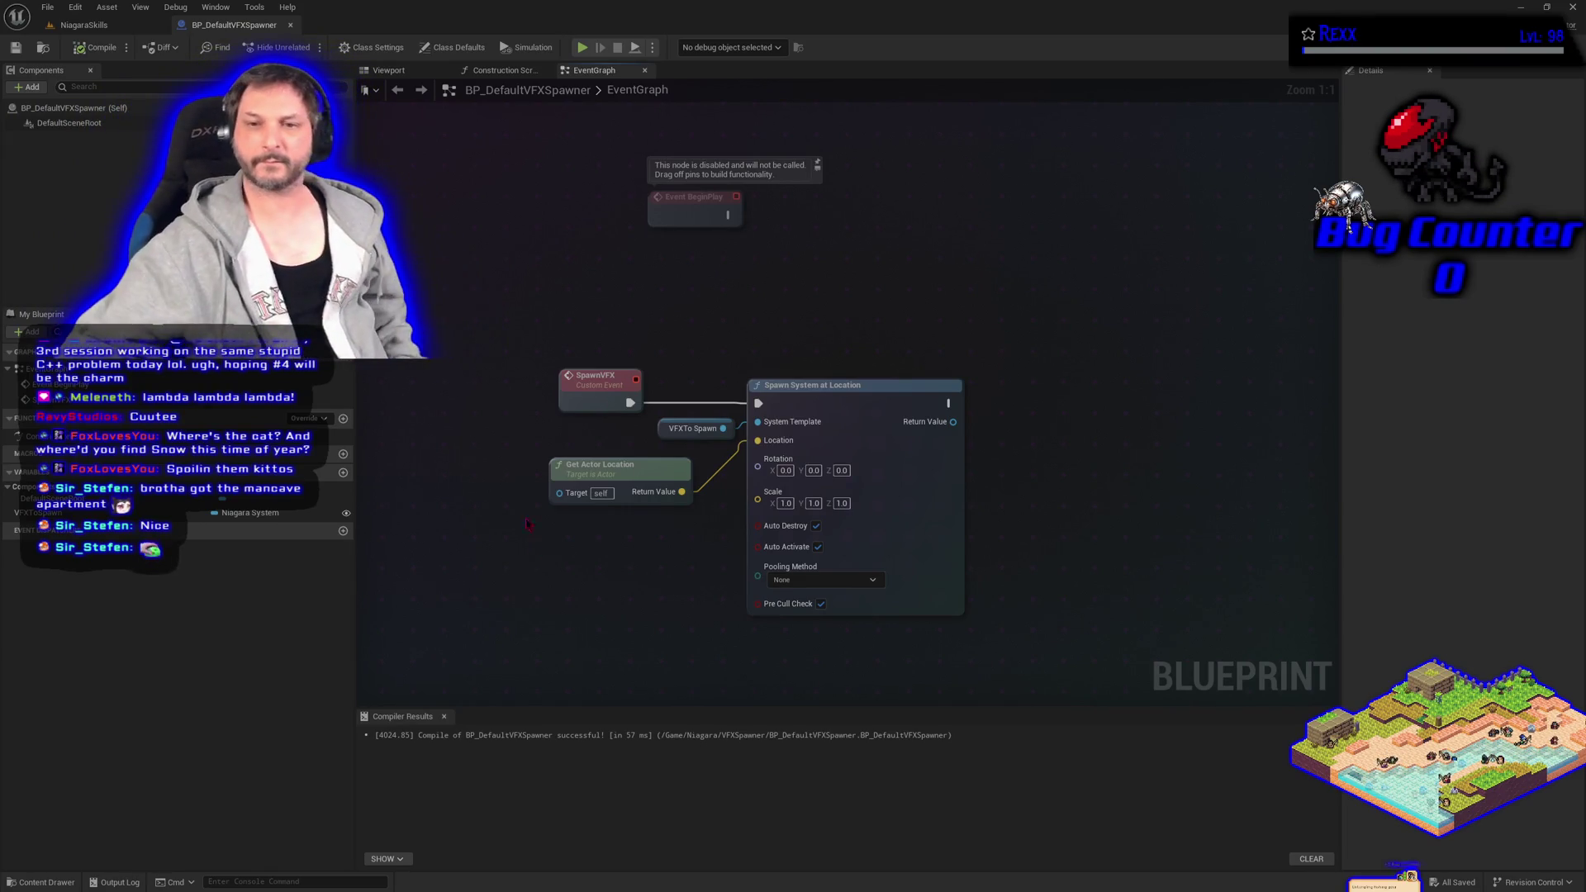
Switch to the NiagaraSkills level to view the swirling blue portal effect.
click(83, 25)
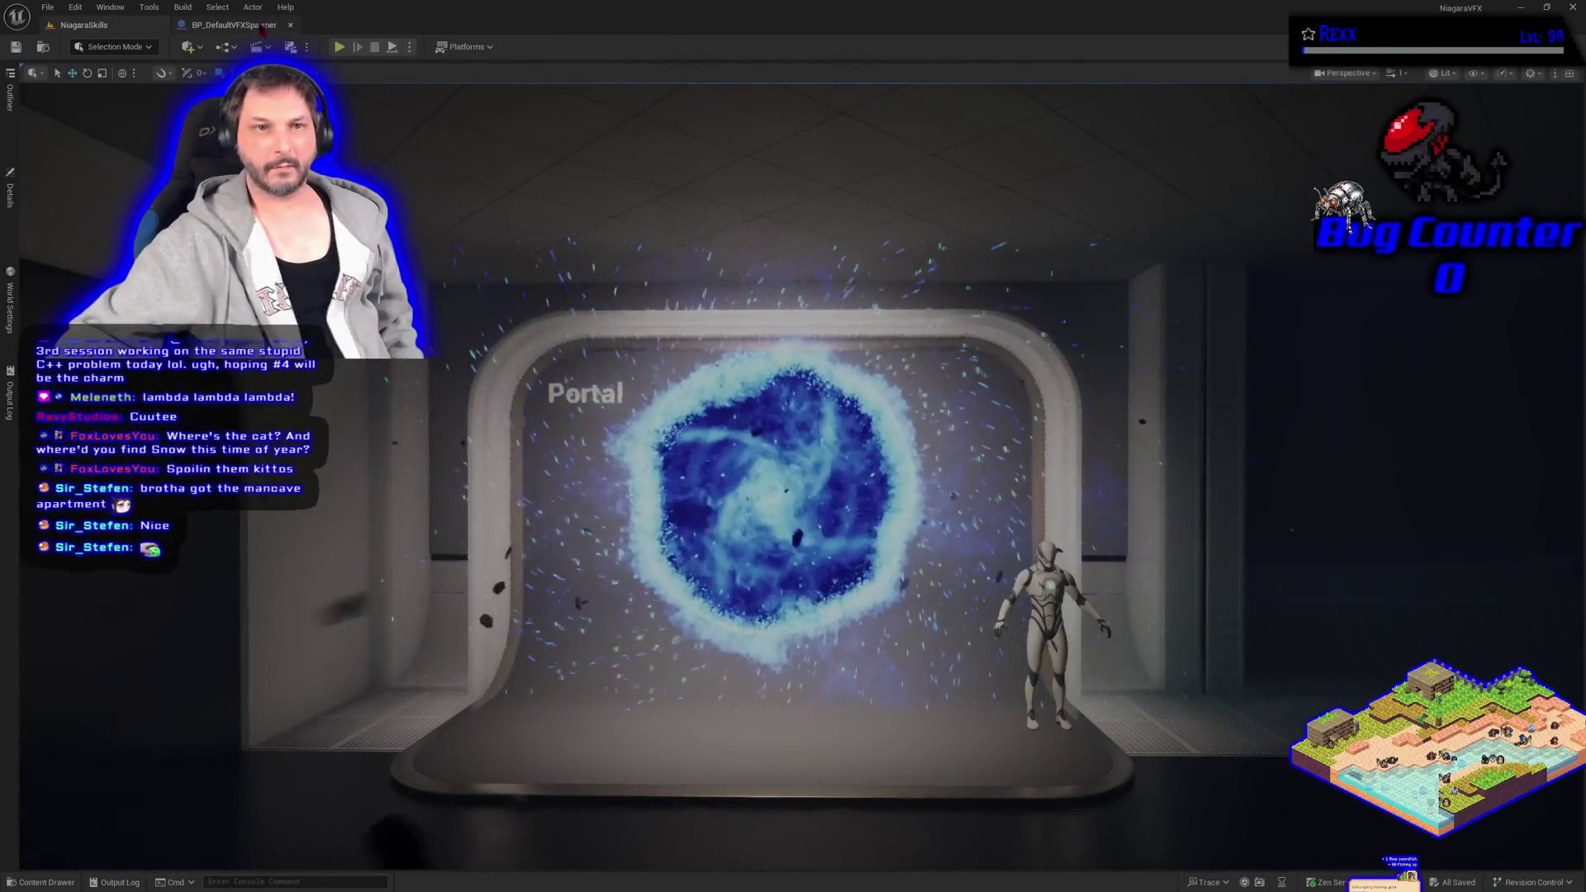
Reopen the BP_DefaultVFXSpawner EventGraph containing the SpawnVFX custom event.
click(239, 25)
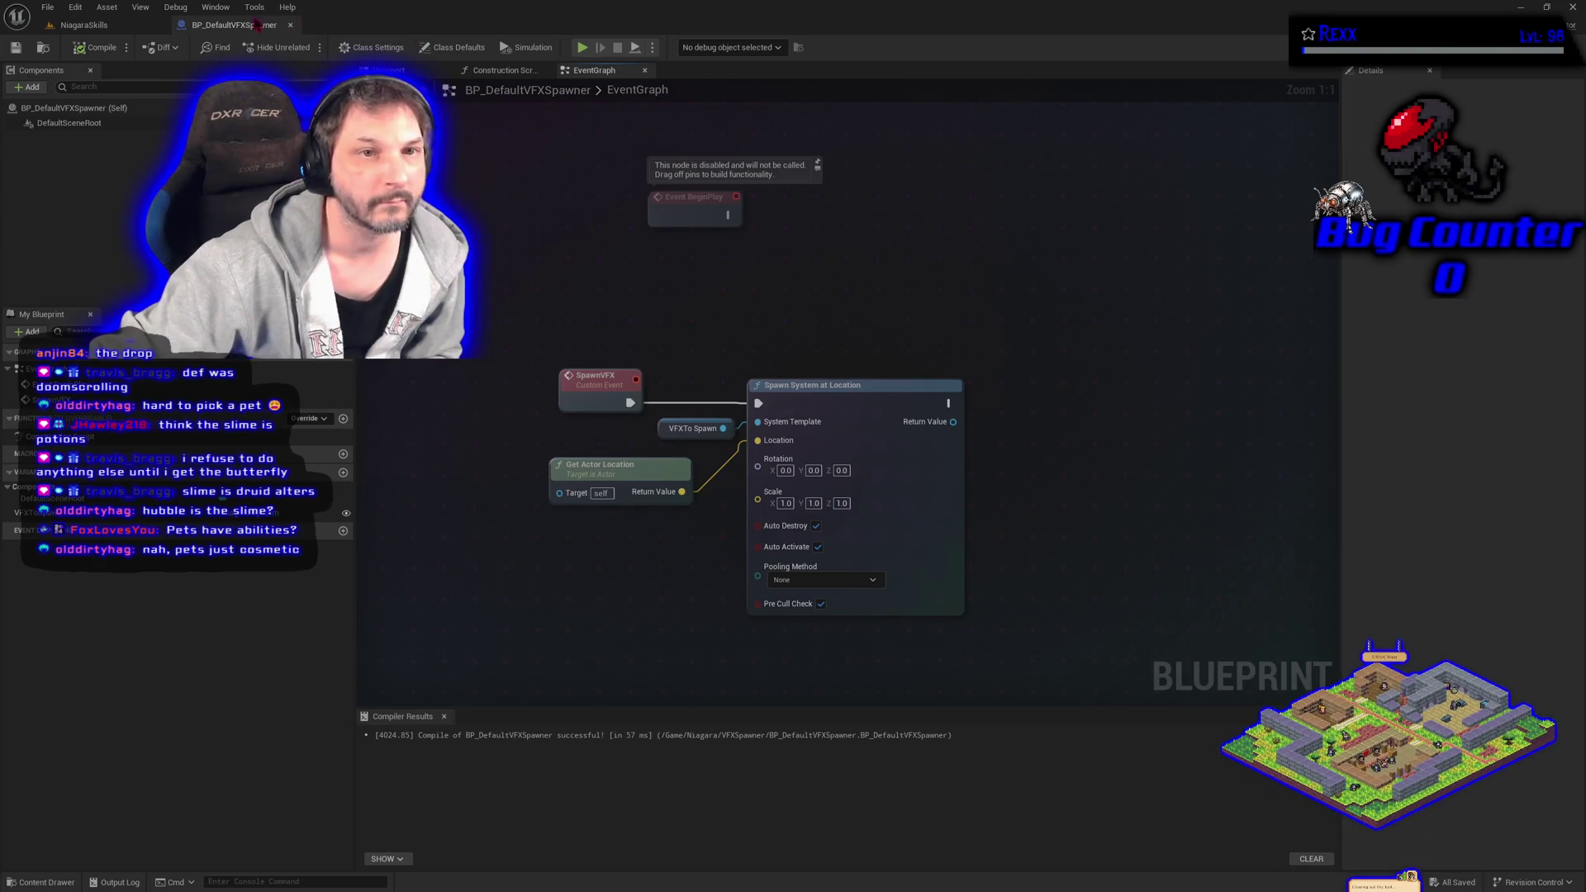
Slide the Portal display stand along X to an empty spot and frame it with F.
click(84, 24)
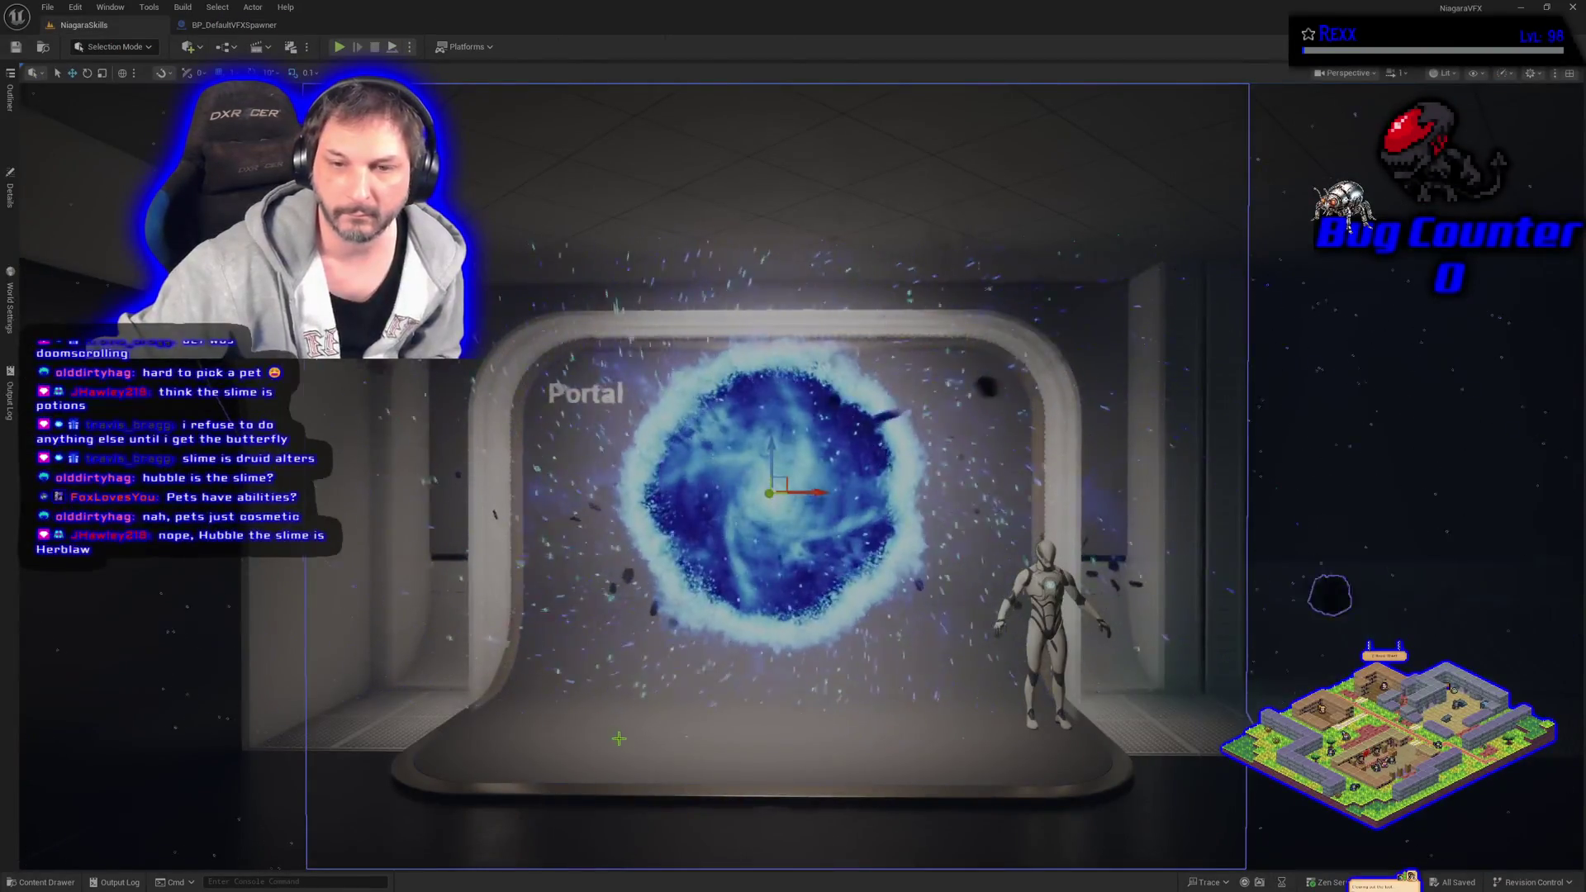
click(752, 742)
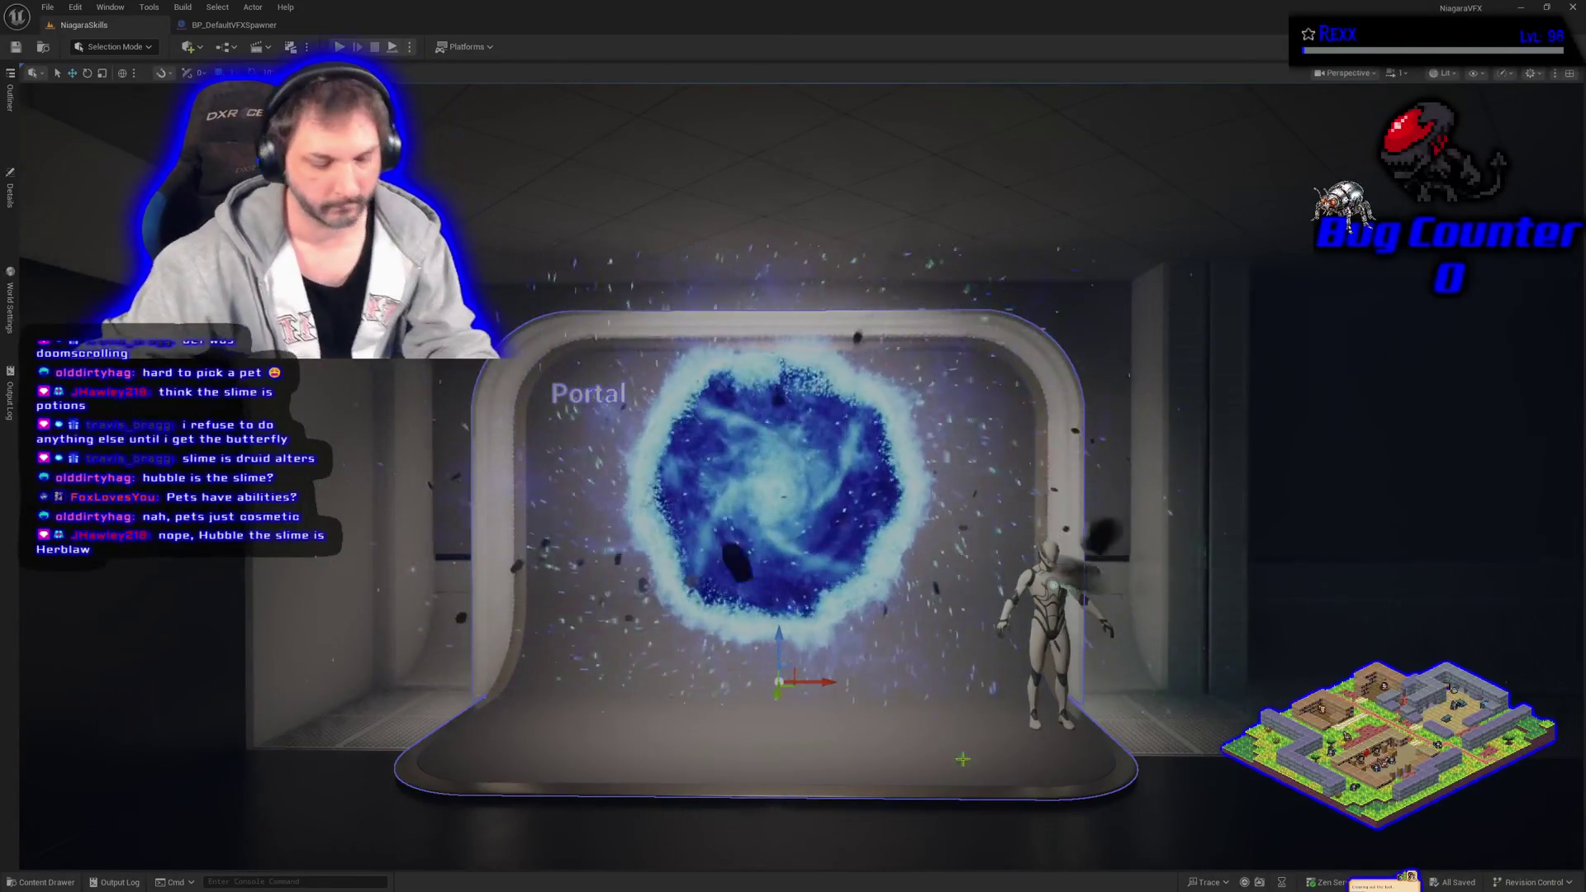
drag(751, 742, 938, 743)
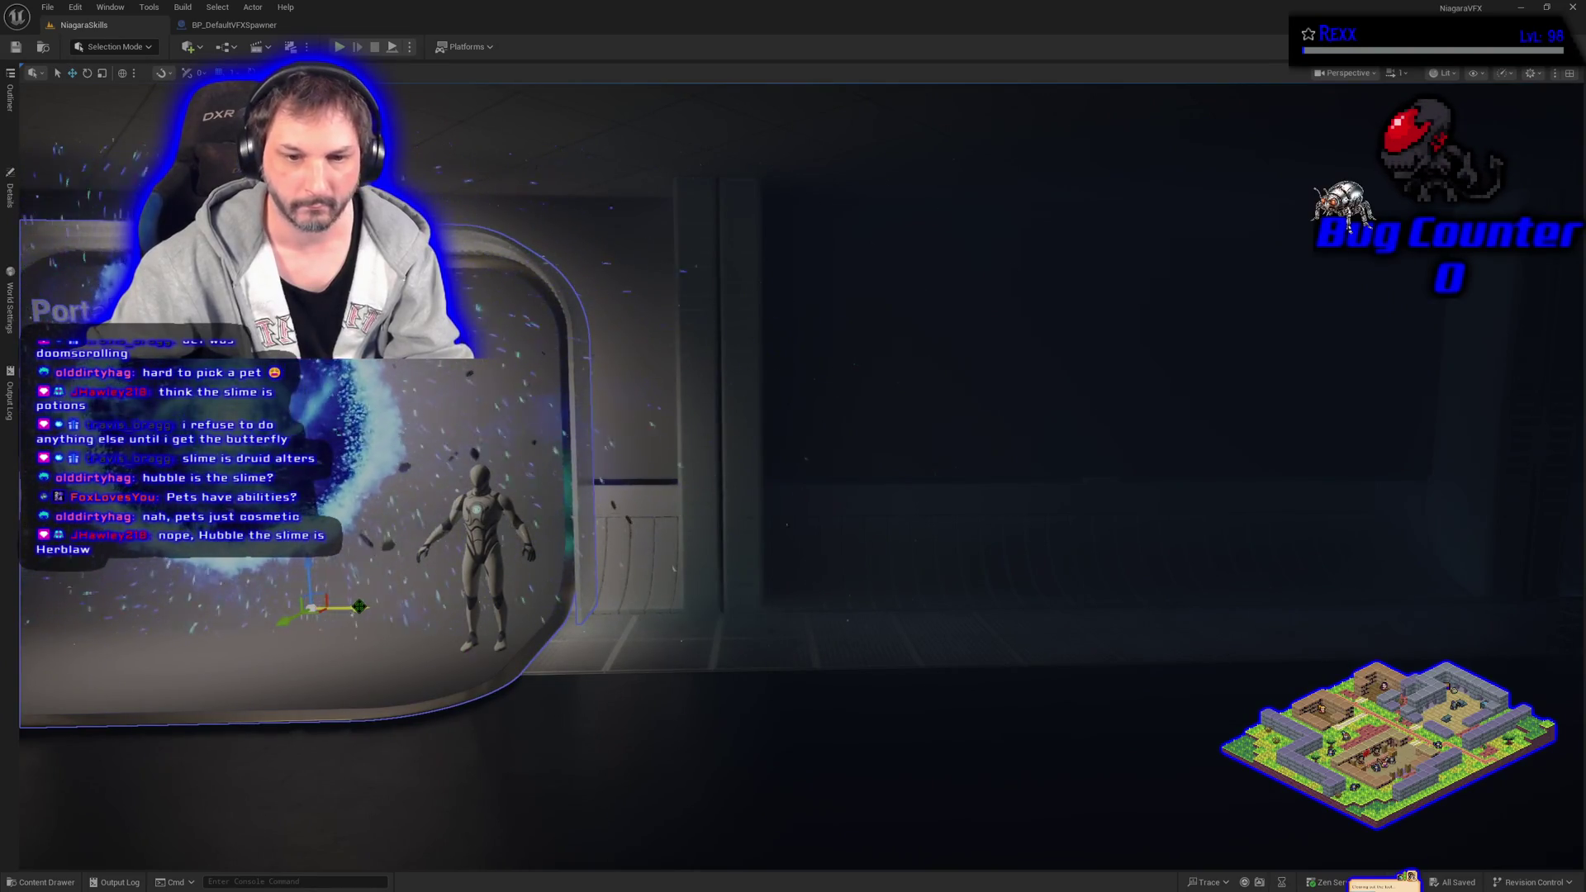
drag(358, 607, 430, 612)
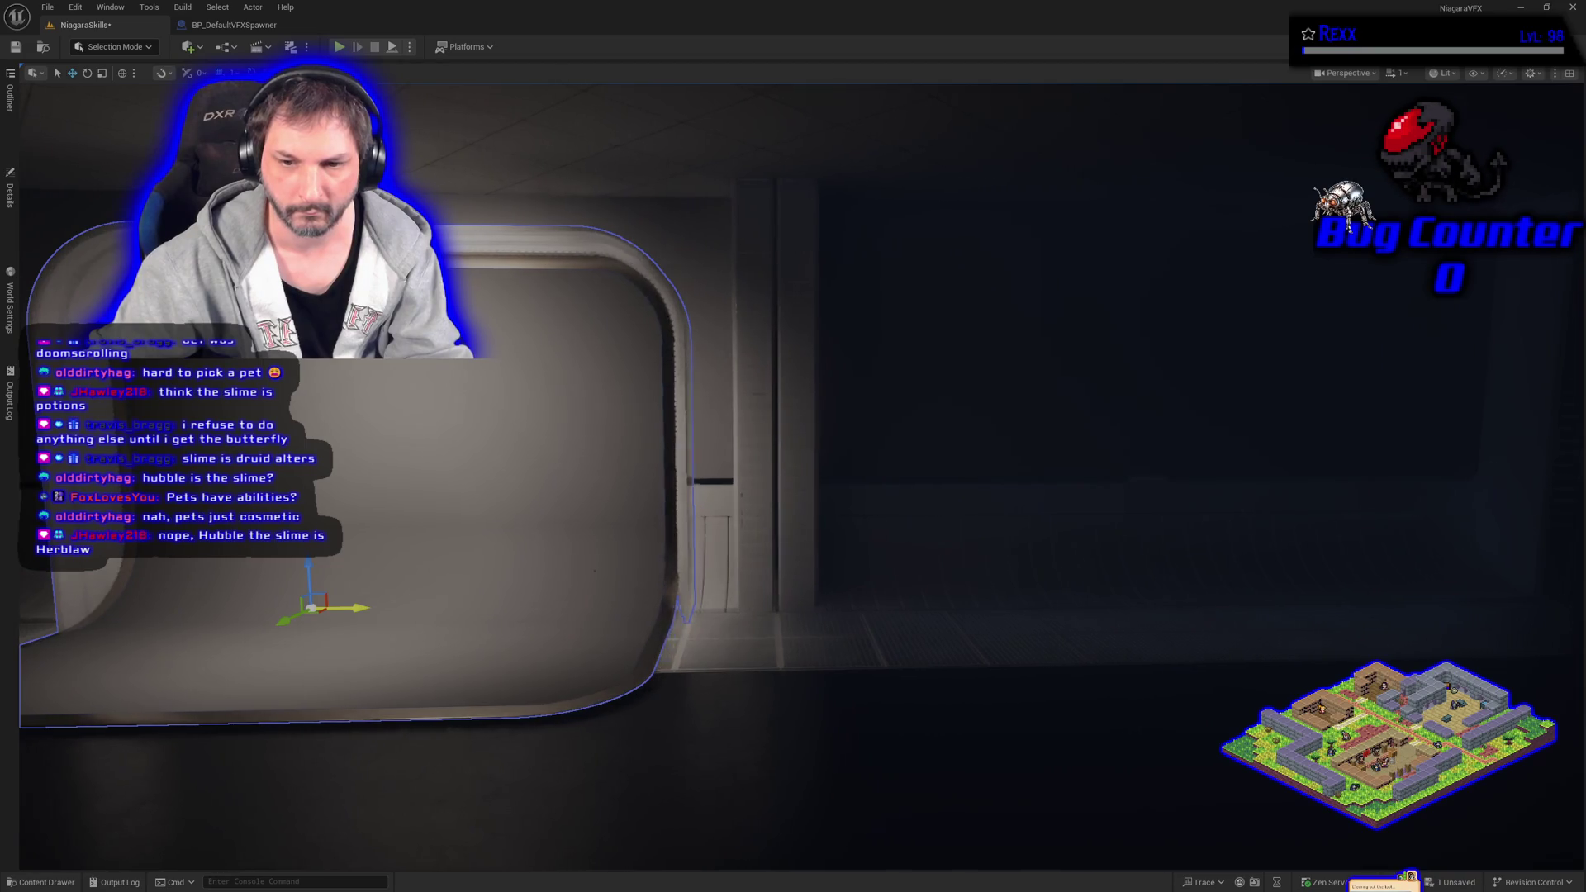
drag(339, 608, 384, 616)
right_click(384, 615)
key(f)
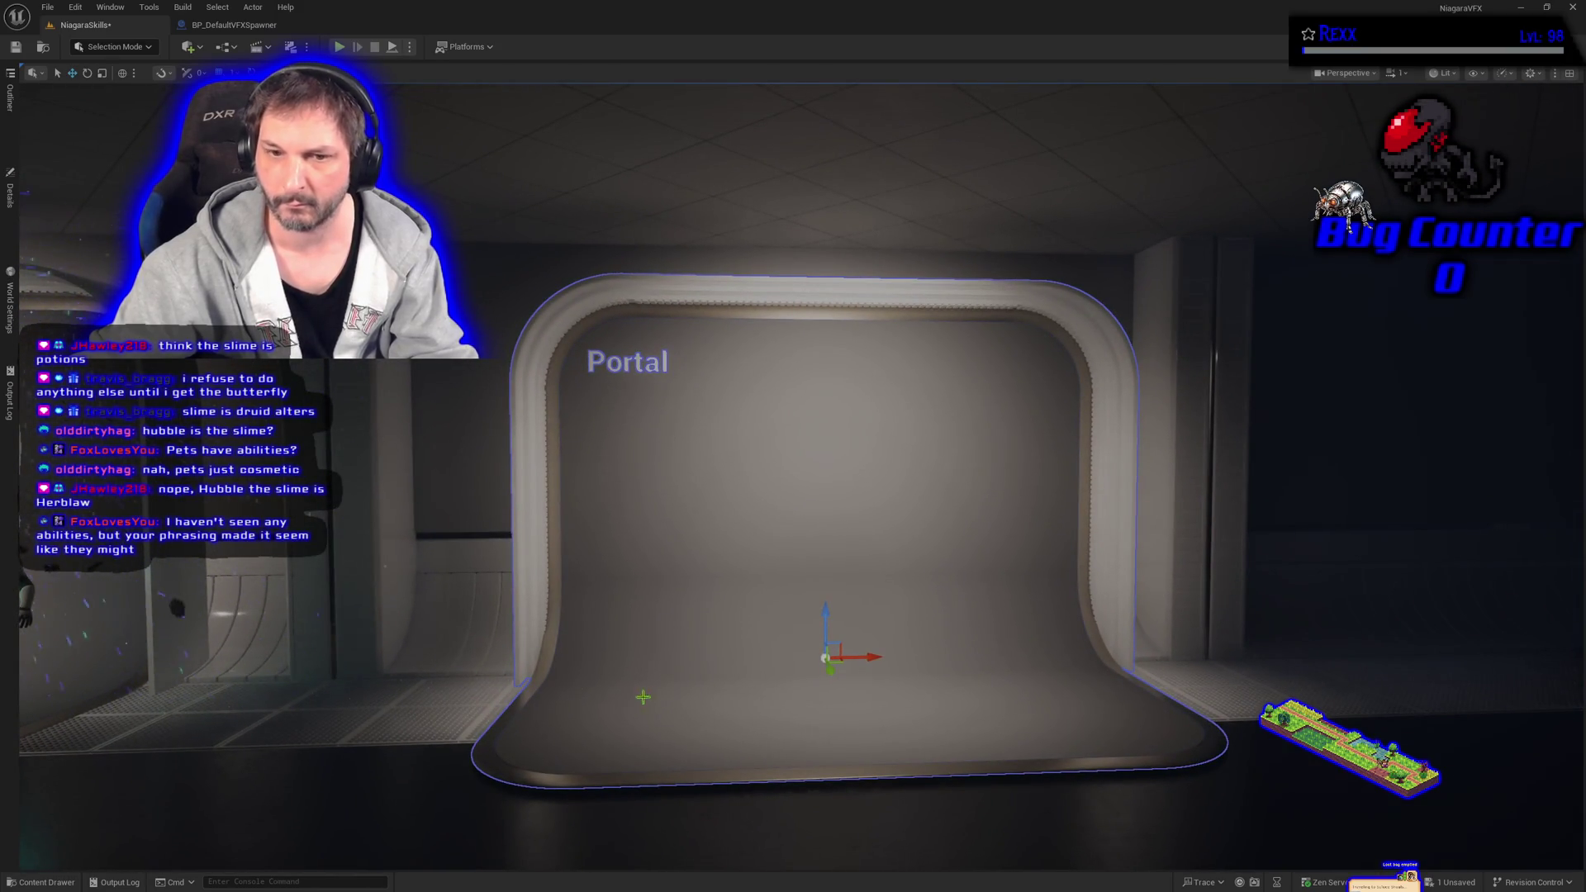
key(Right)
key(Right)
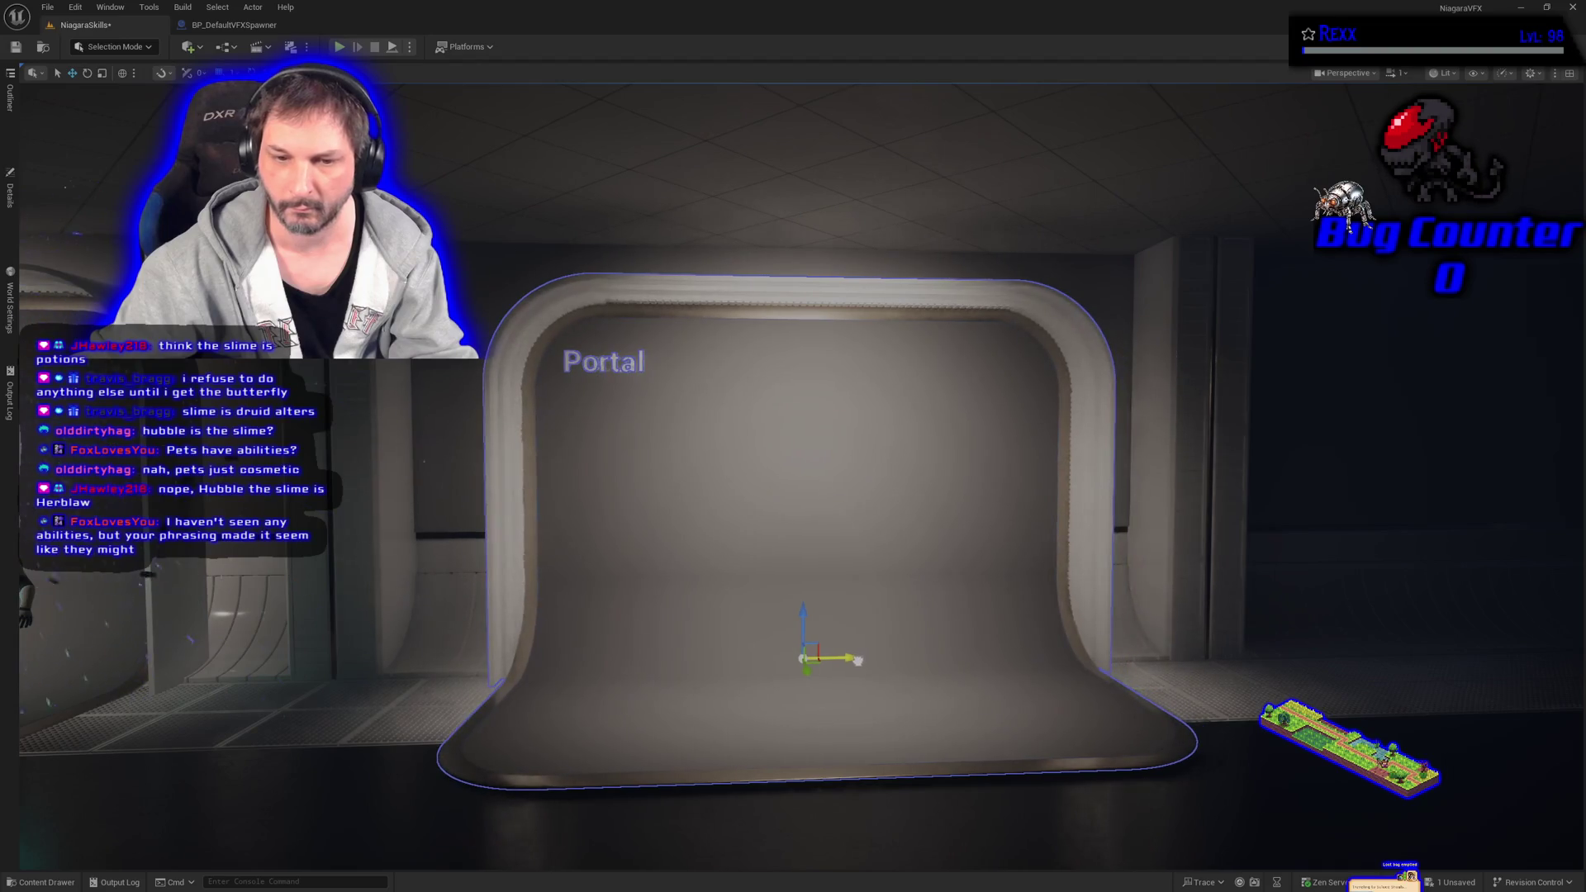
key(Left)
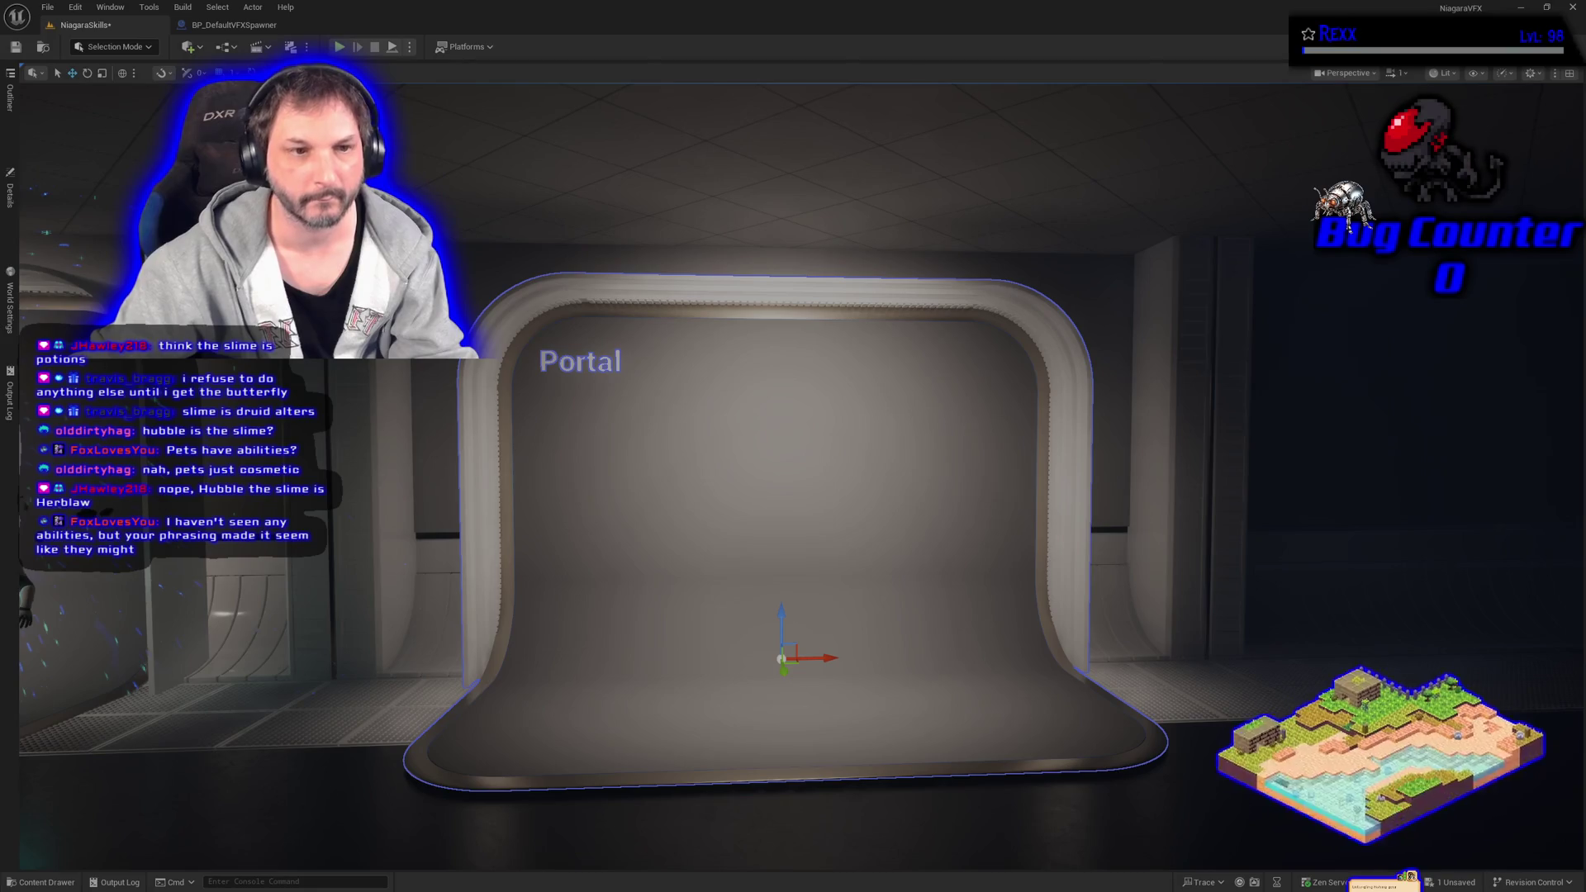
click(10, 192)
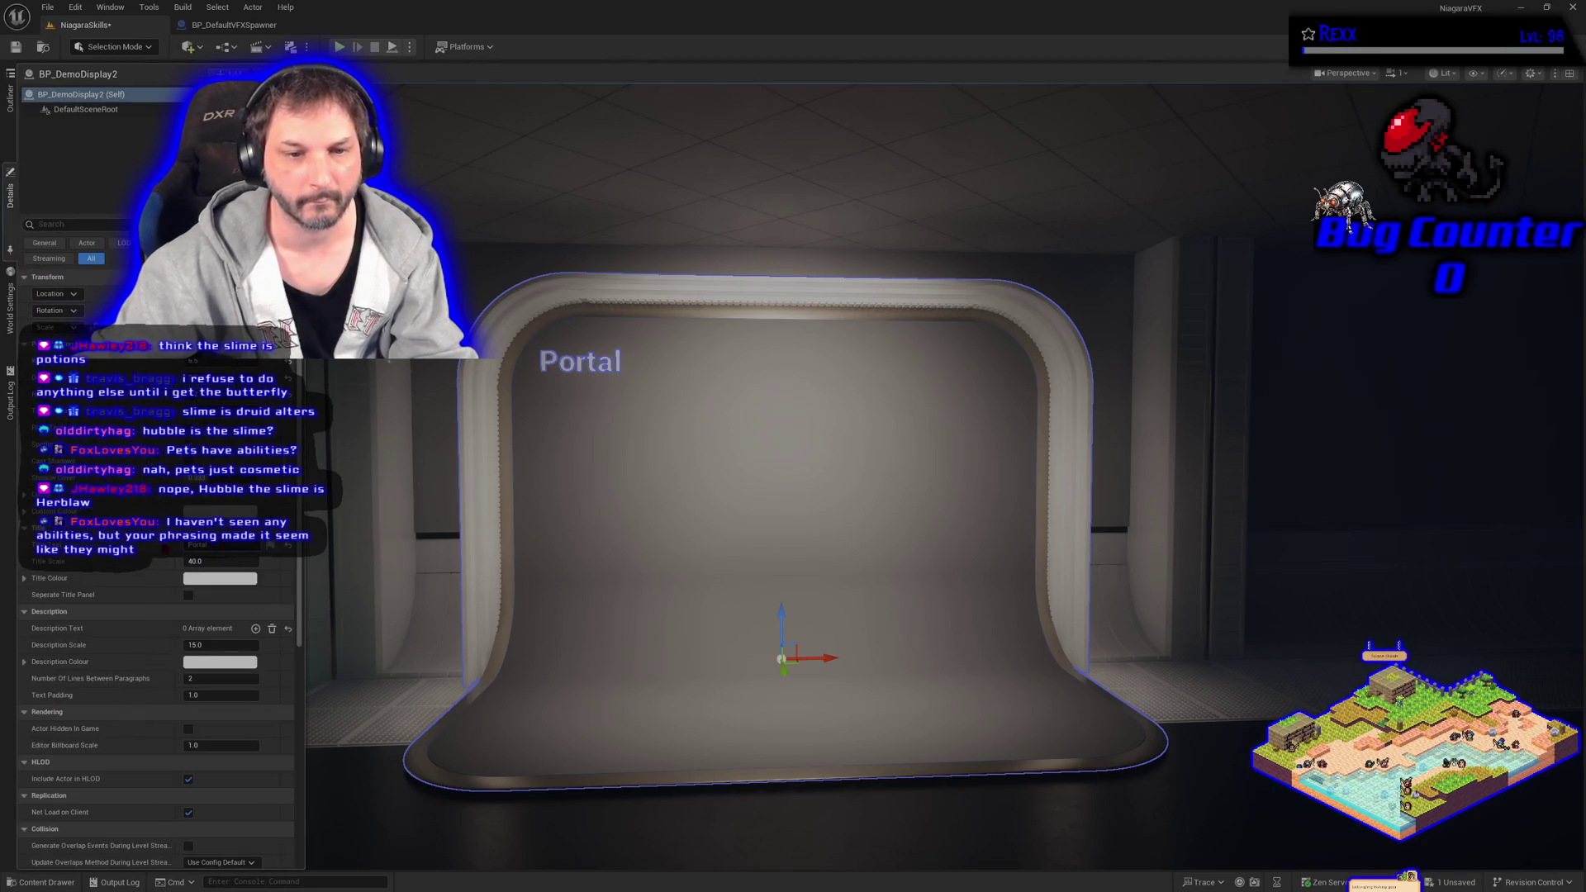
Change BP_DemoDisplay2's Title to 'Hit Impact' and refocus the view on it.
click(198, 545)
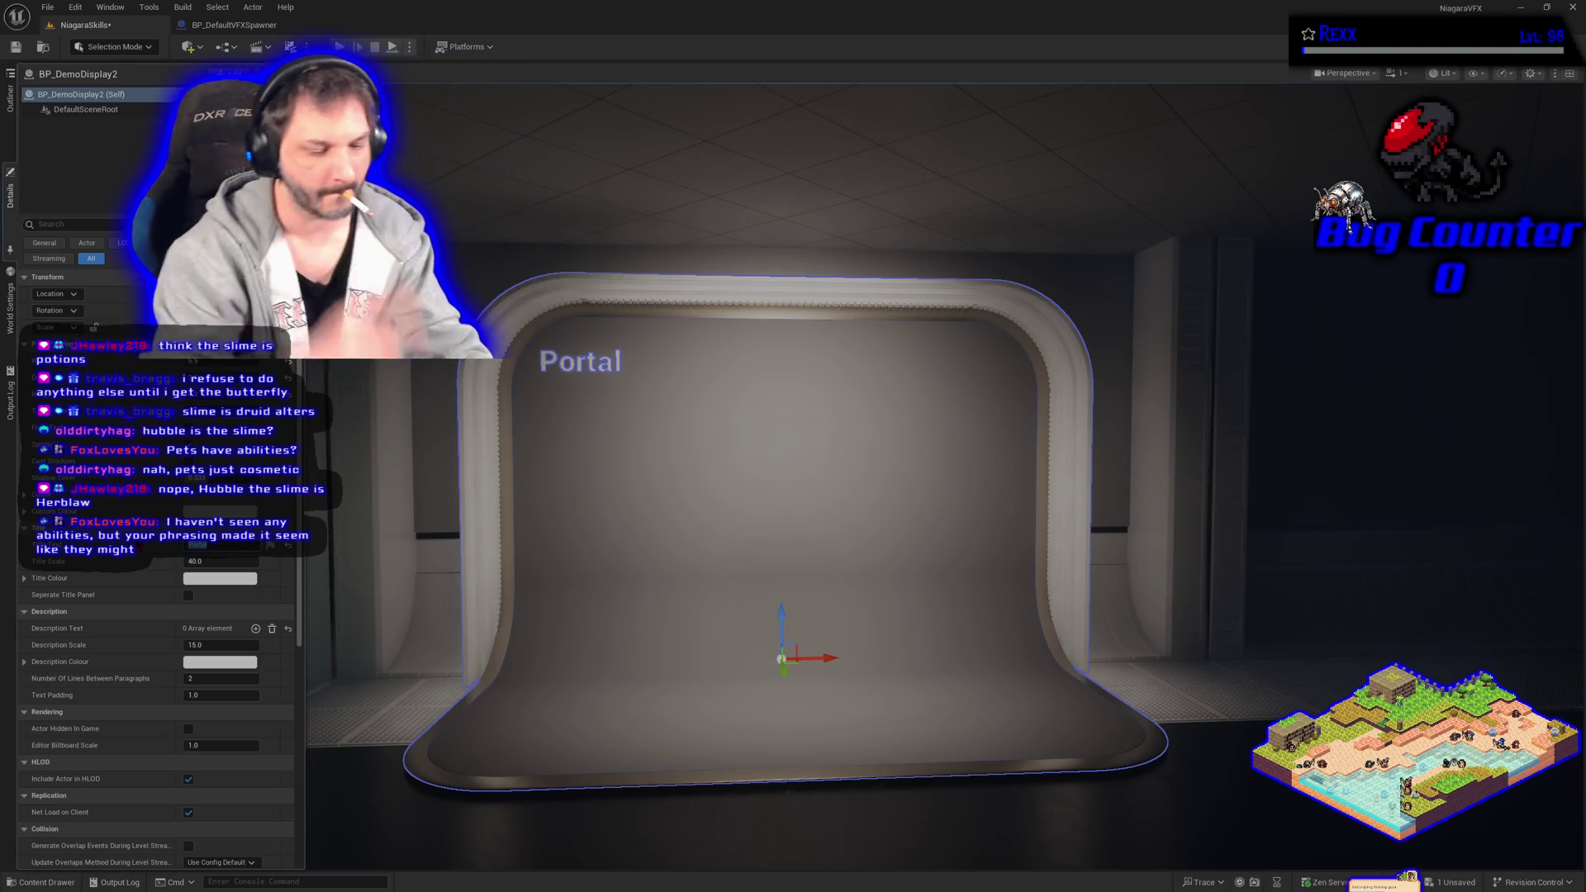
text(H)
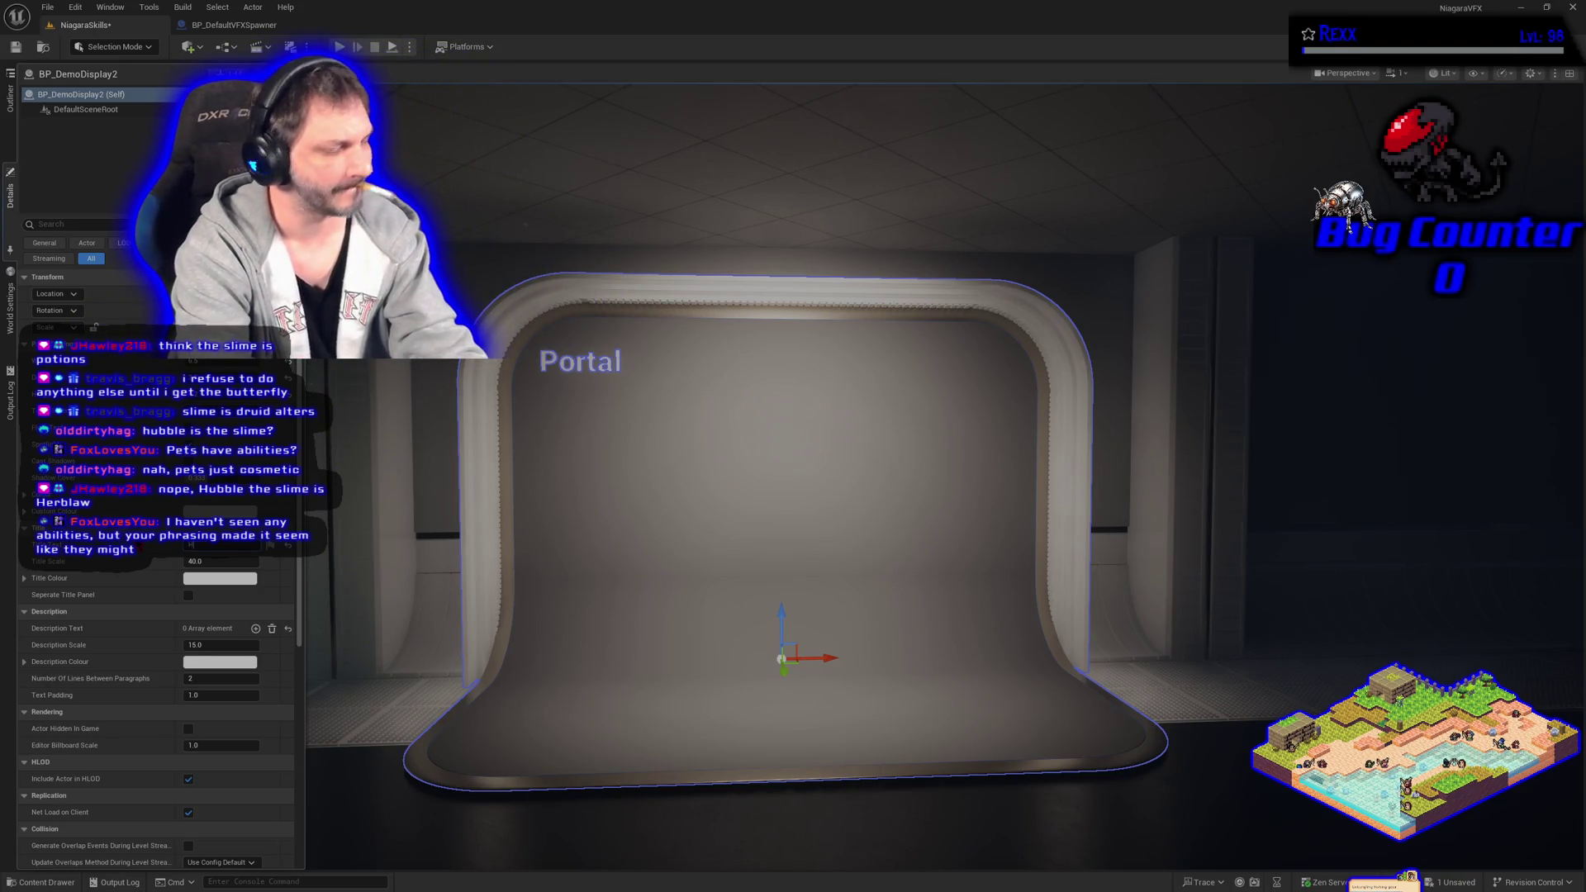
text(it Impact)
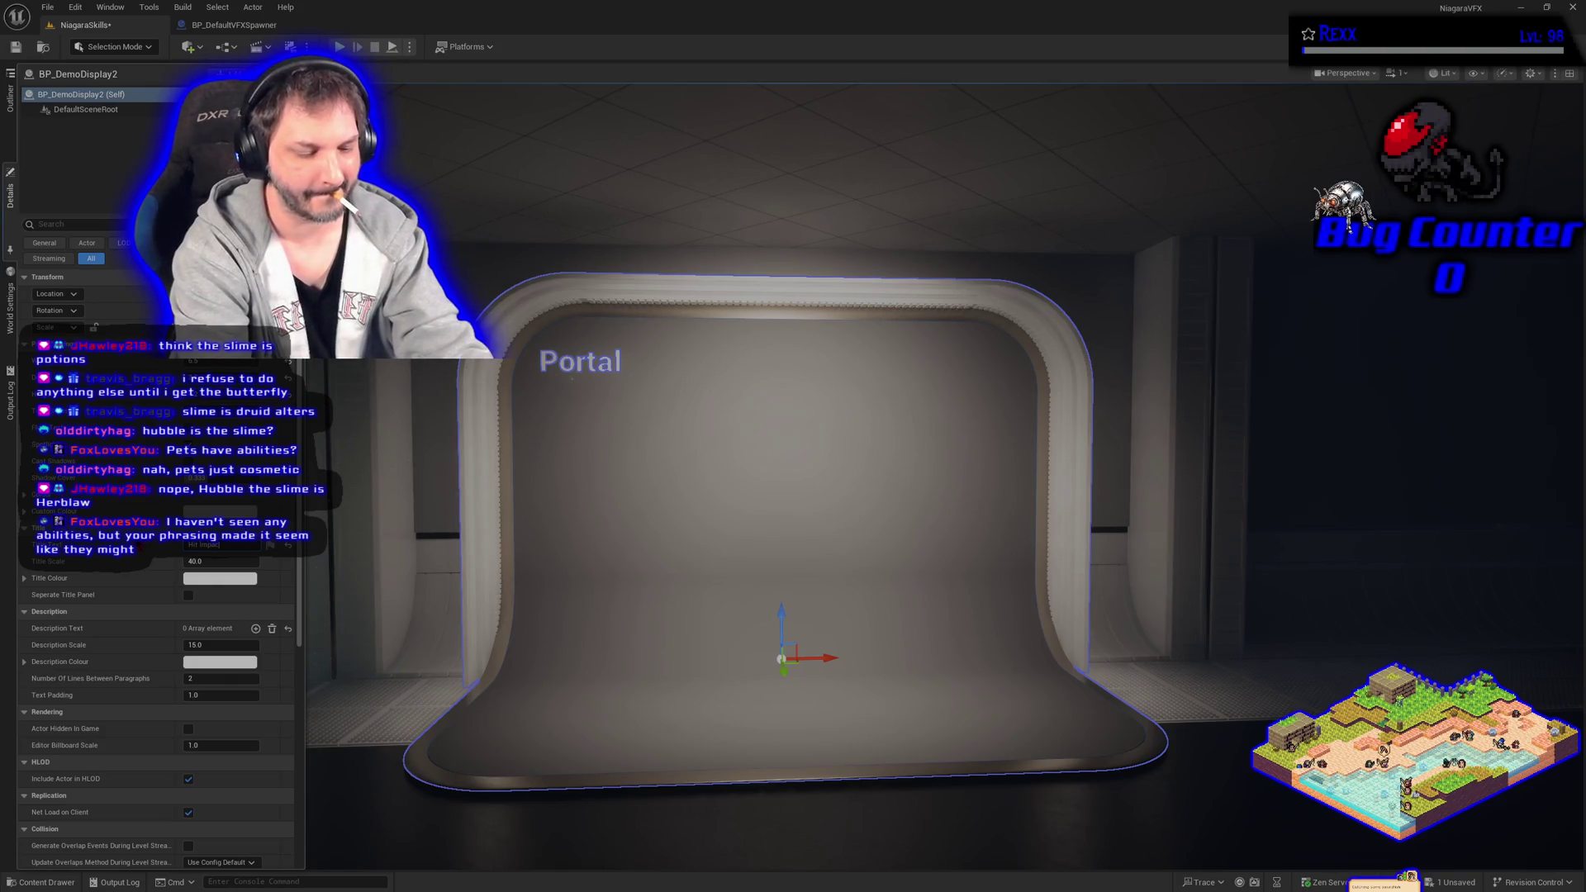
key(Return)
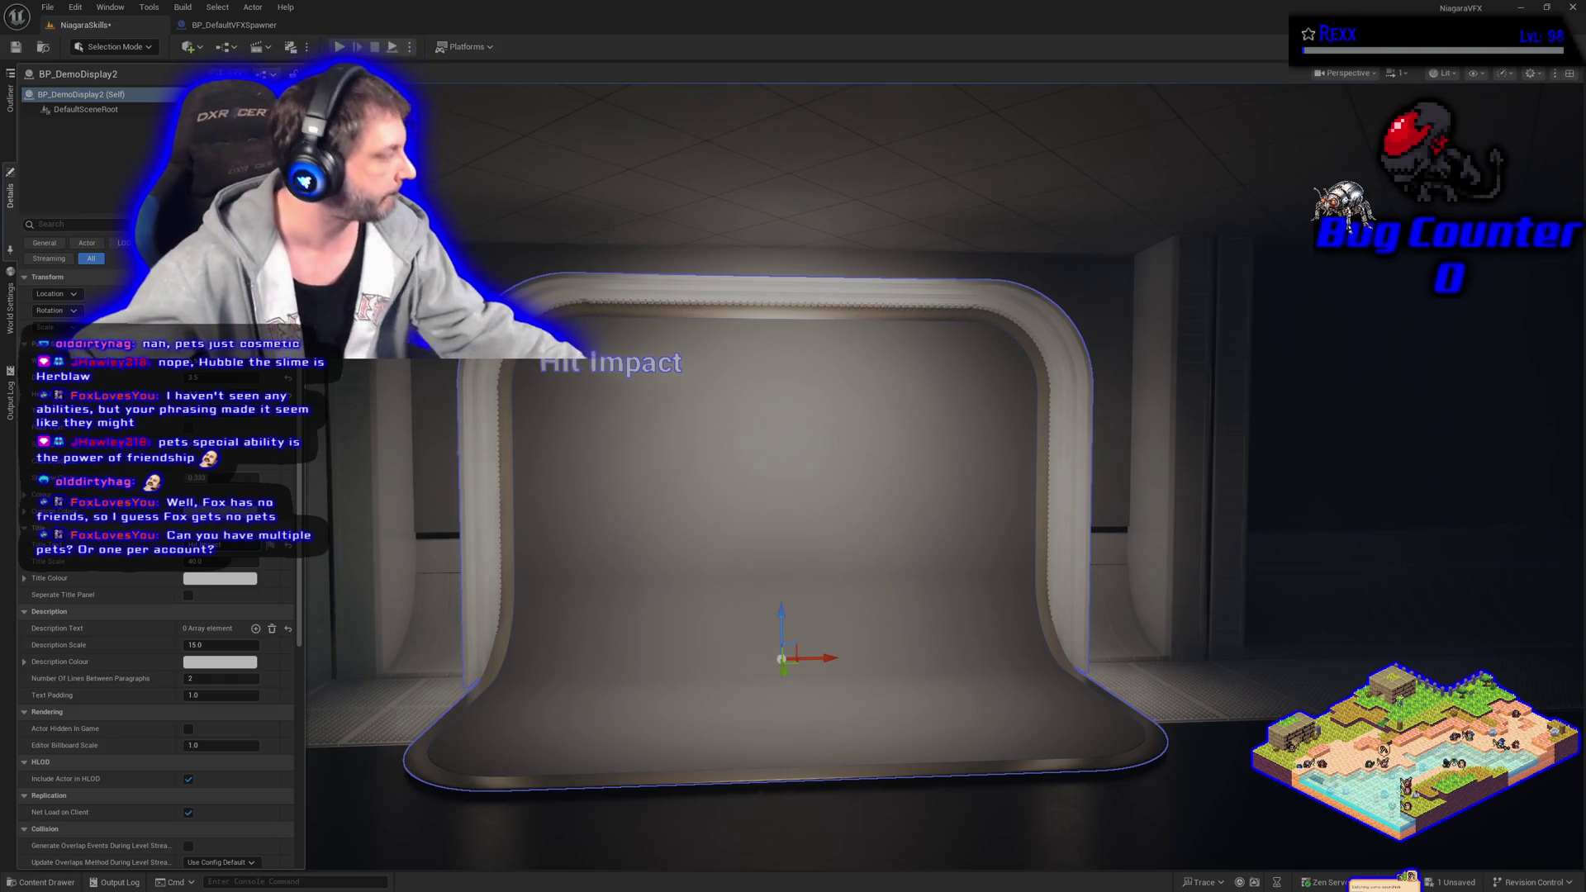
click(605, 590)
key(f)
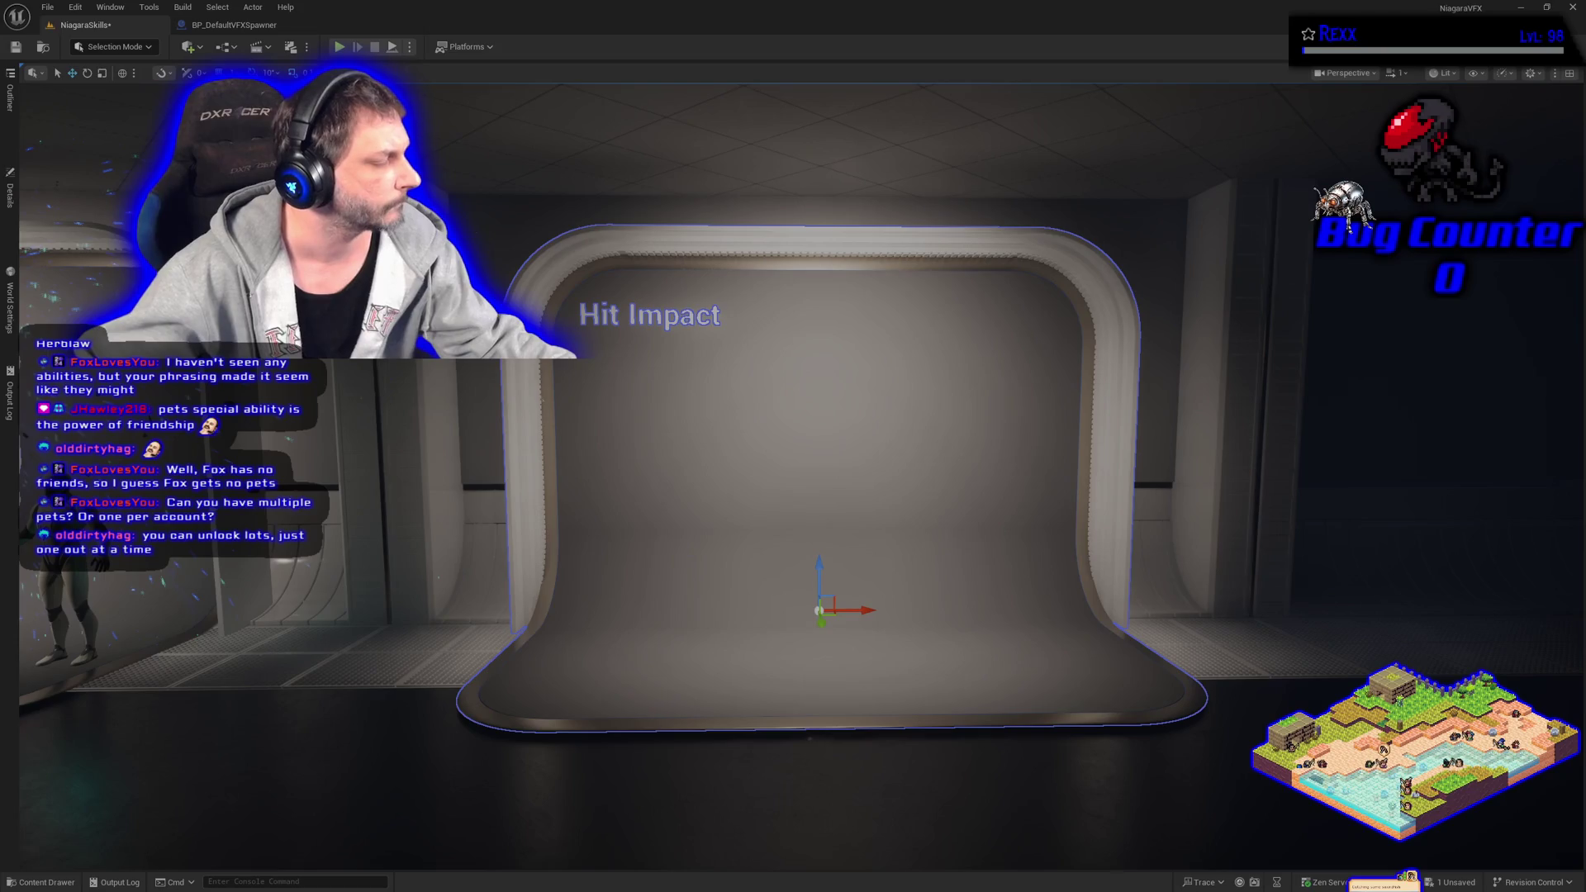
Drop BP_DefaultVFXSpawner from the Content Drawer before the display, then switch to the Microscape browser.
key(ctrl+space)
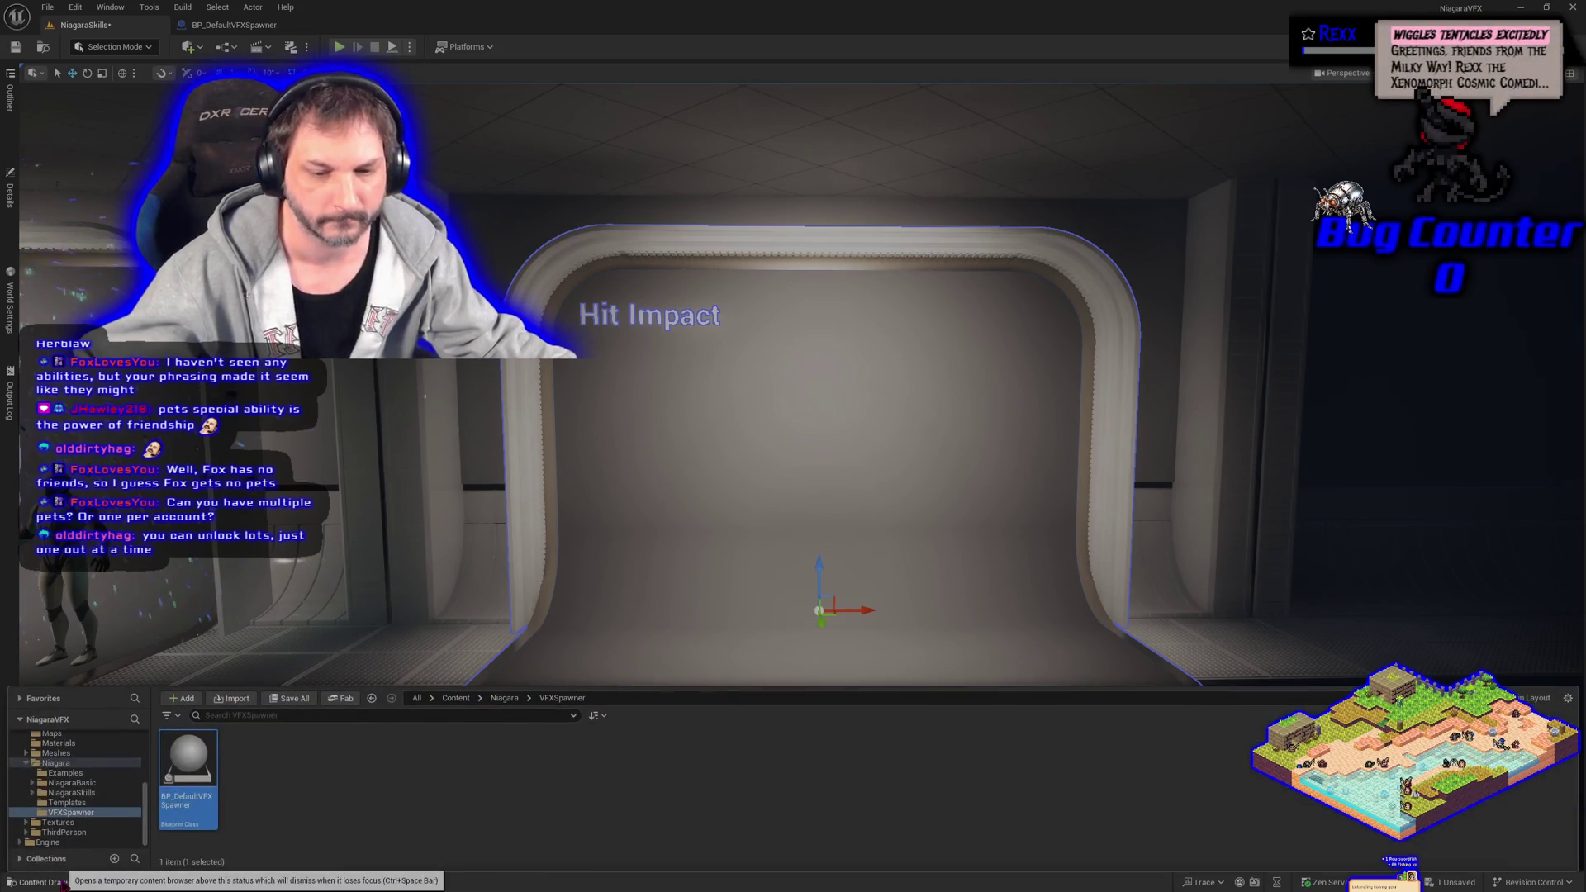
mouse_move(187, 820)
mouse_down()
mouse_move(631, 566)
mouse_move(659, 625)
mouse_move(663, 483)
mouse_up()
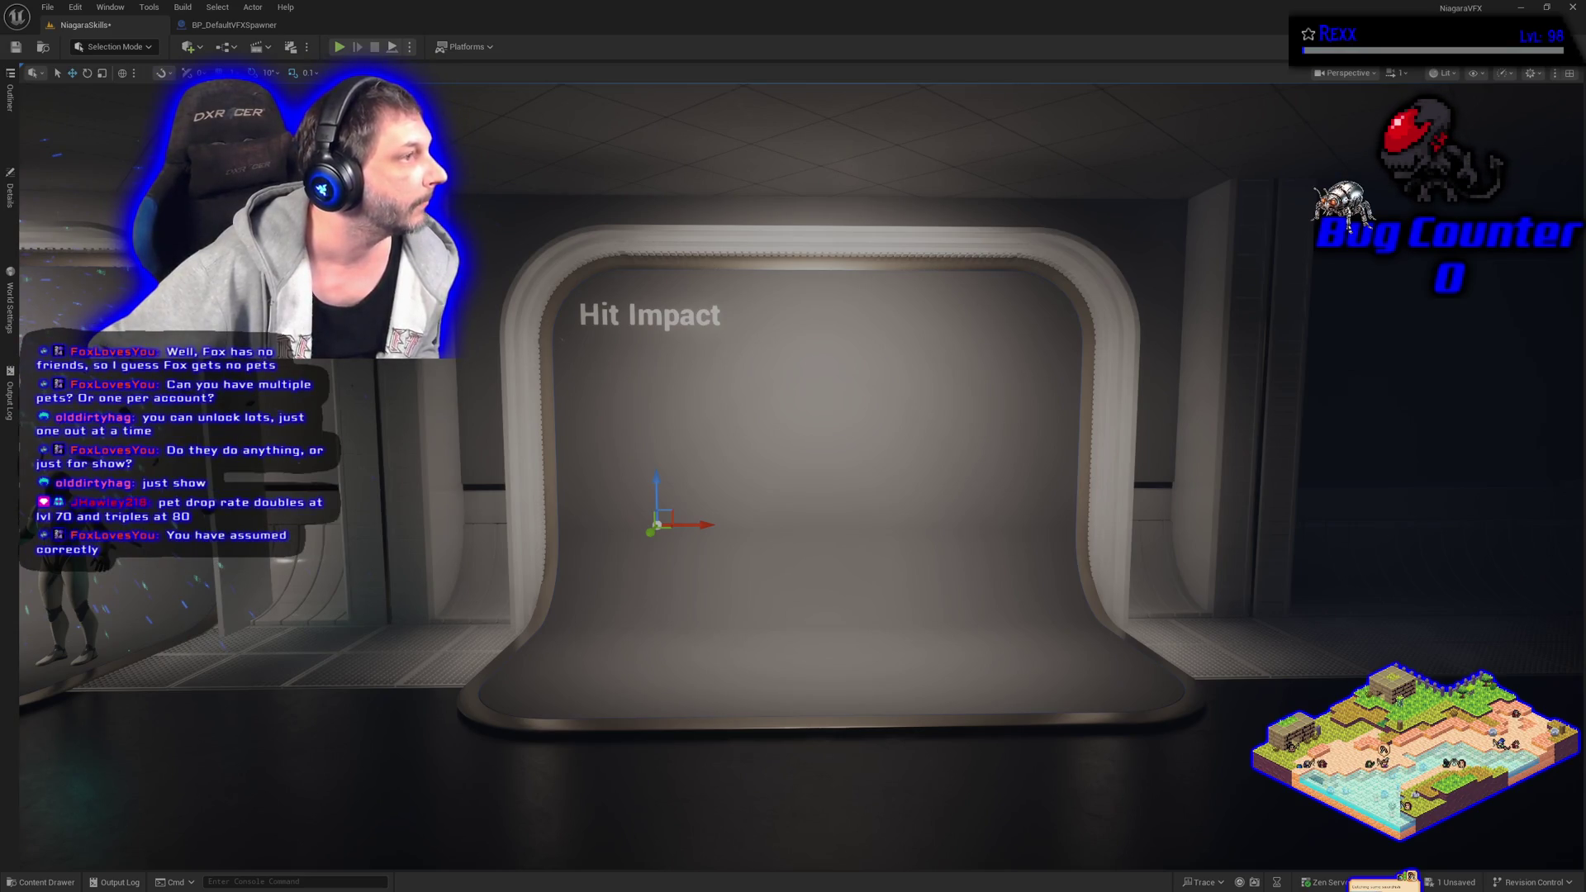
key(alt+Tab)
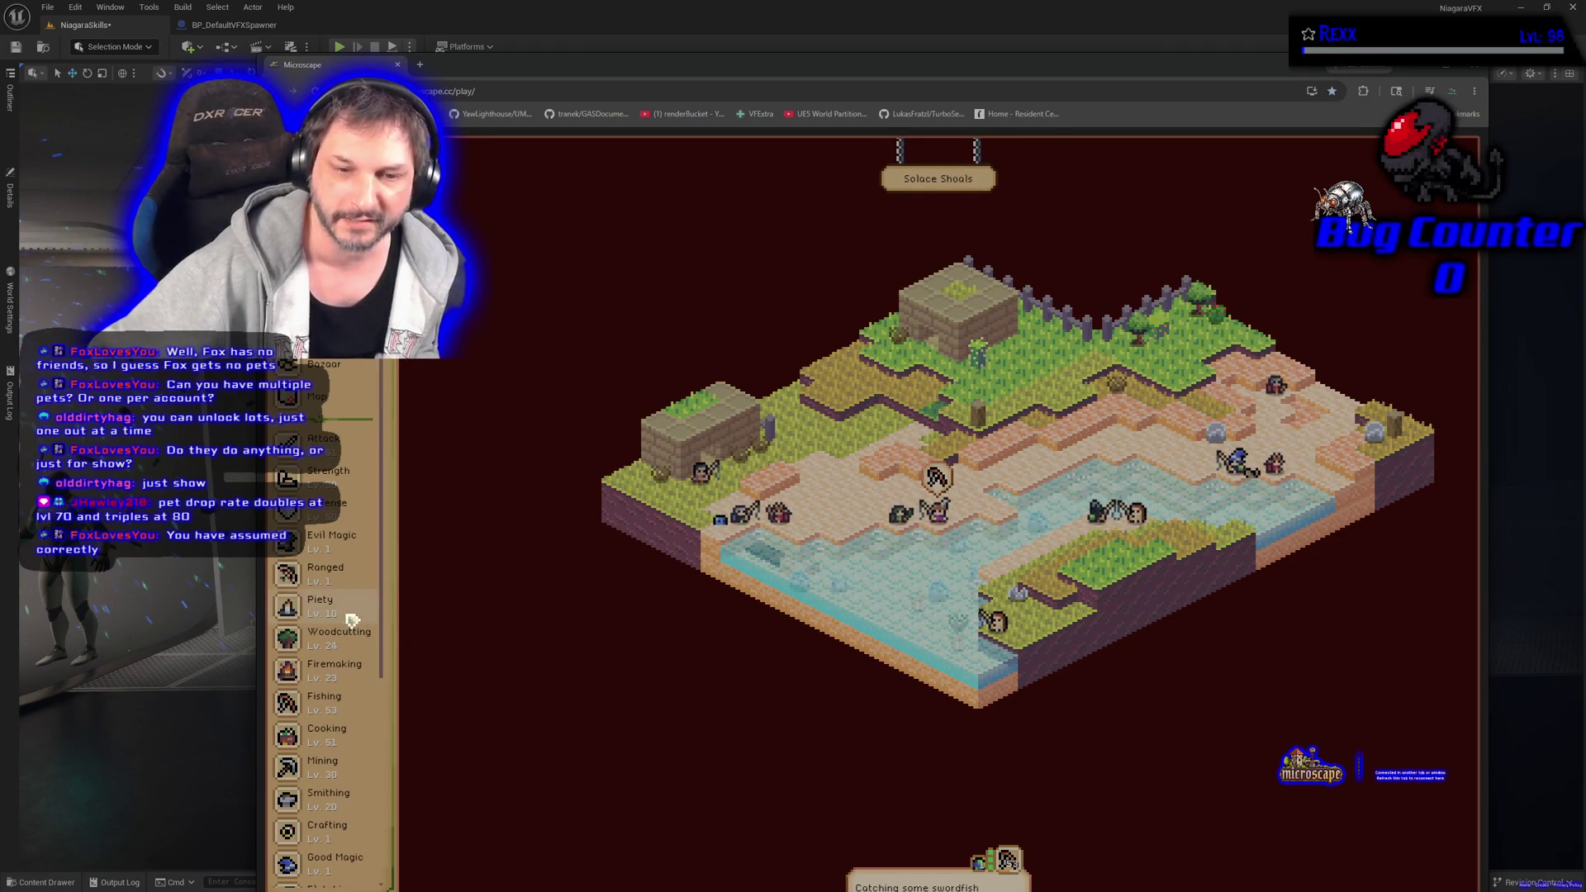
Open the Fishing Guidebook page and scroll through its catches.
click(347, 700)
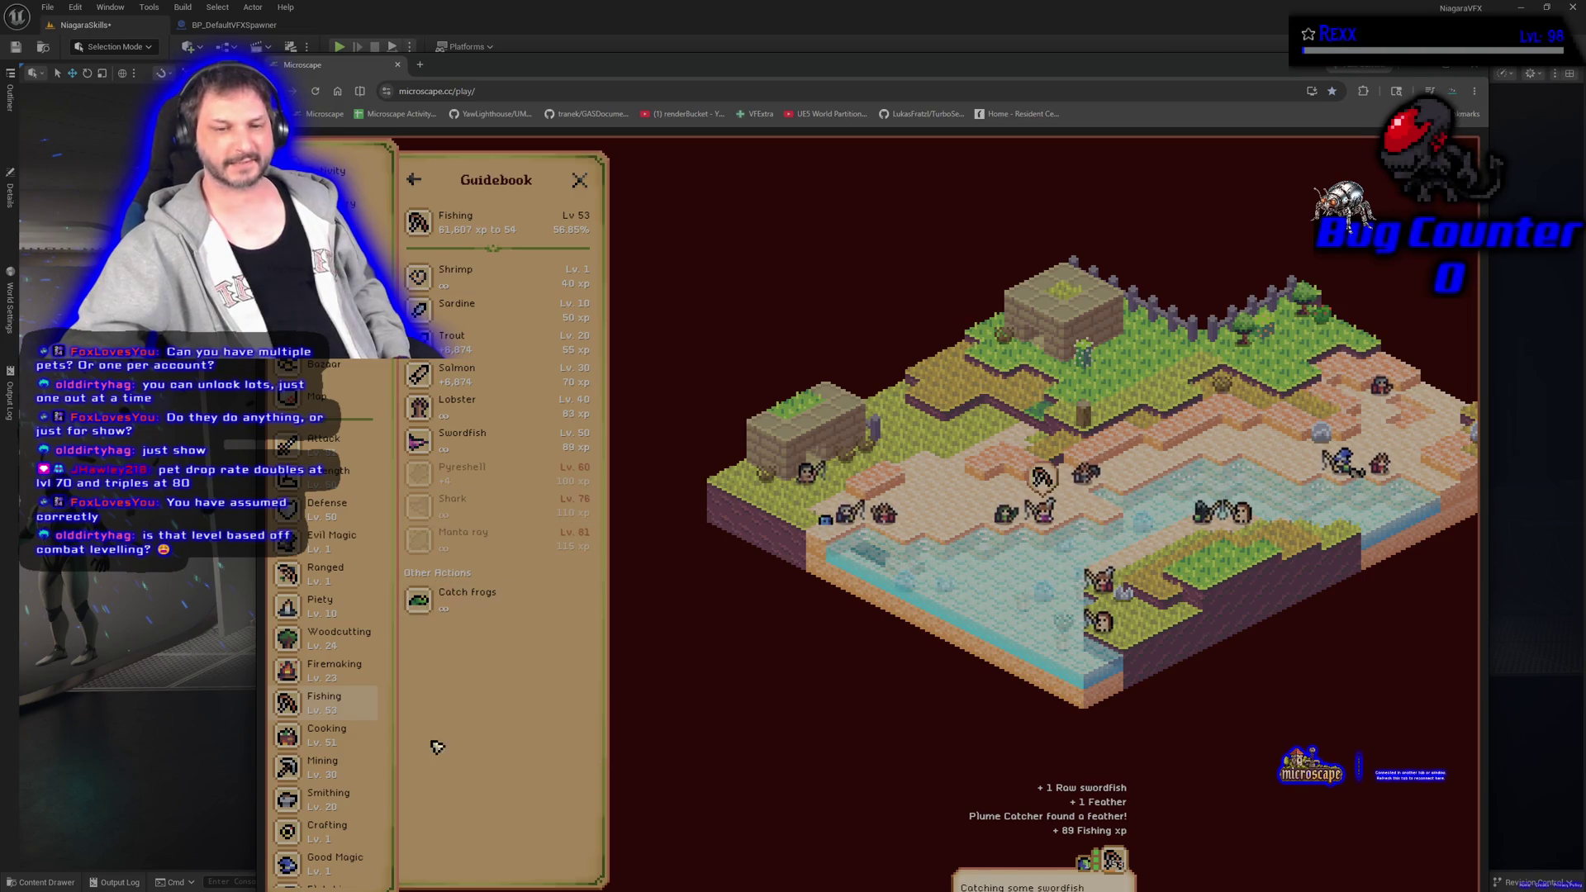
scroll(375, 730, down, 1)
Switch the Guidebook to Cooking and preview the Manta Ray, Shark and Braised Pyreshell recipes.
click(355, 673)
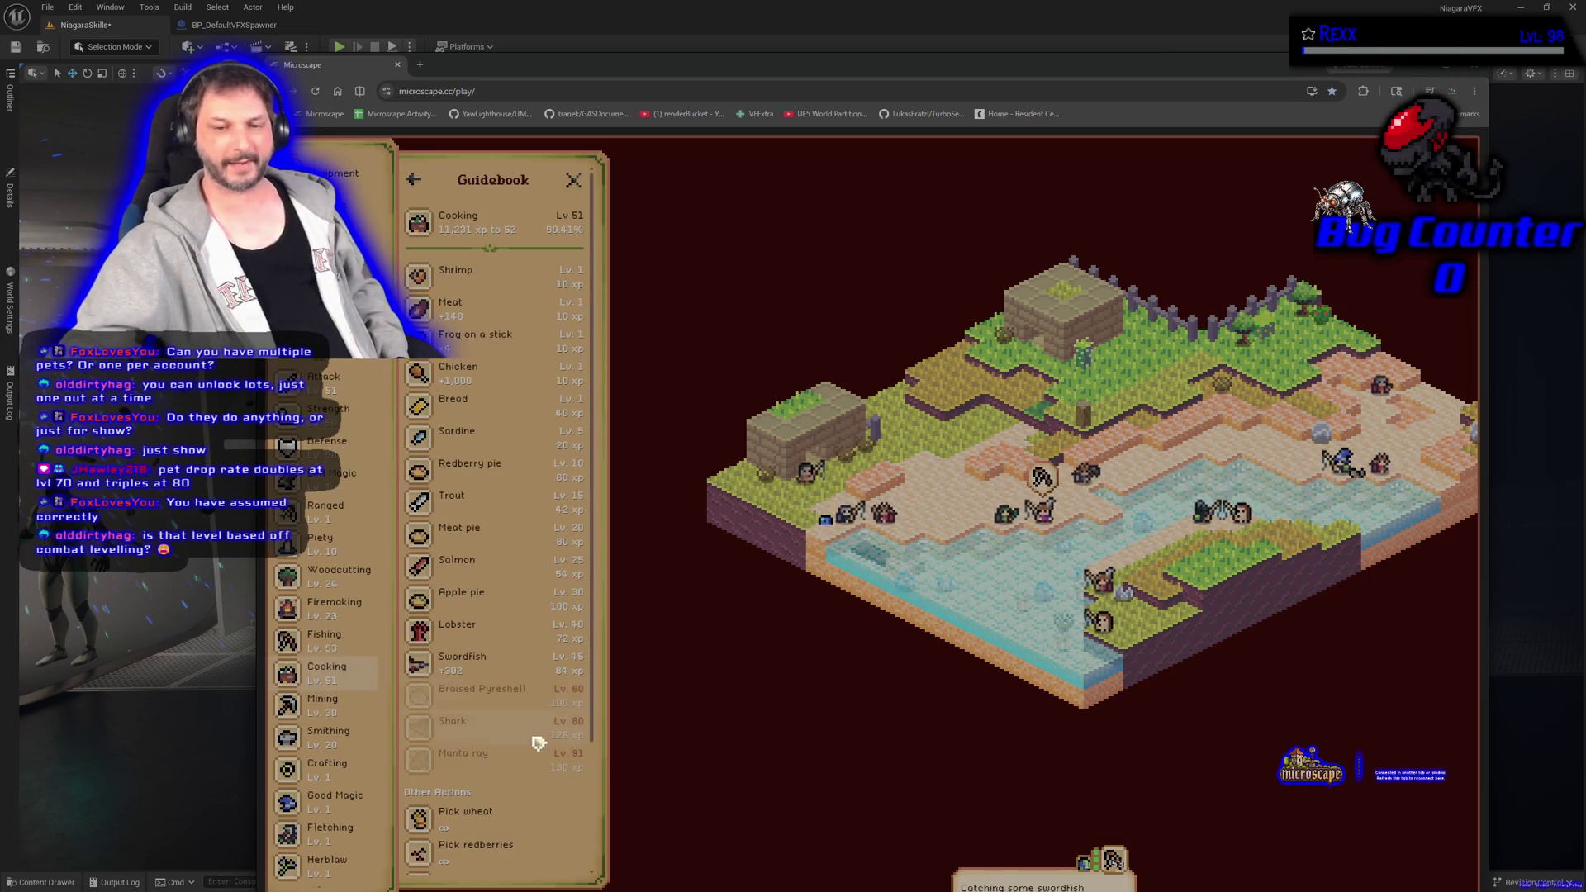
scroll(528, 744, down, 2)
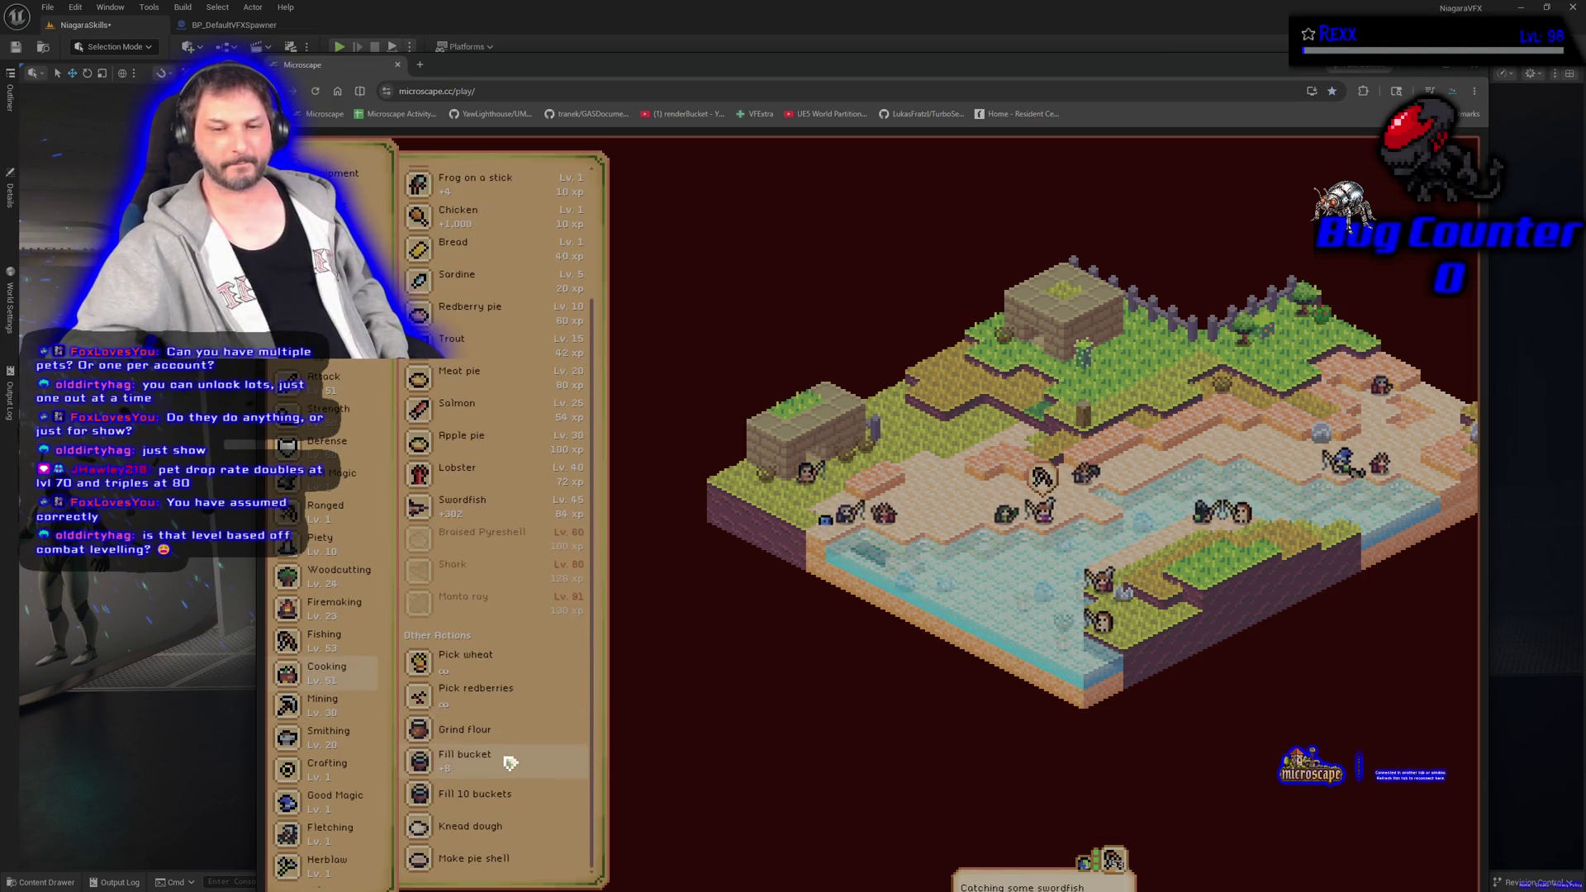
click(480, 609)
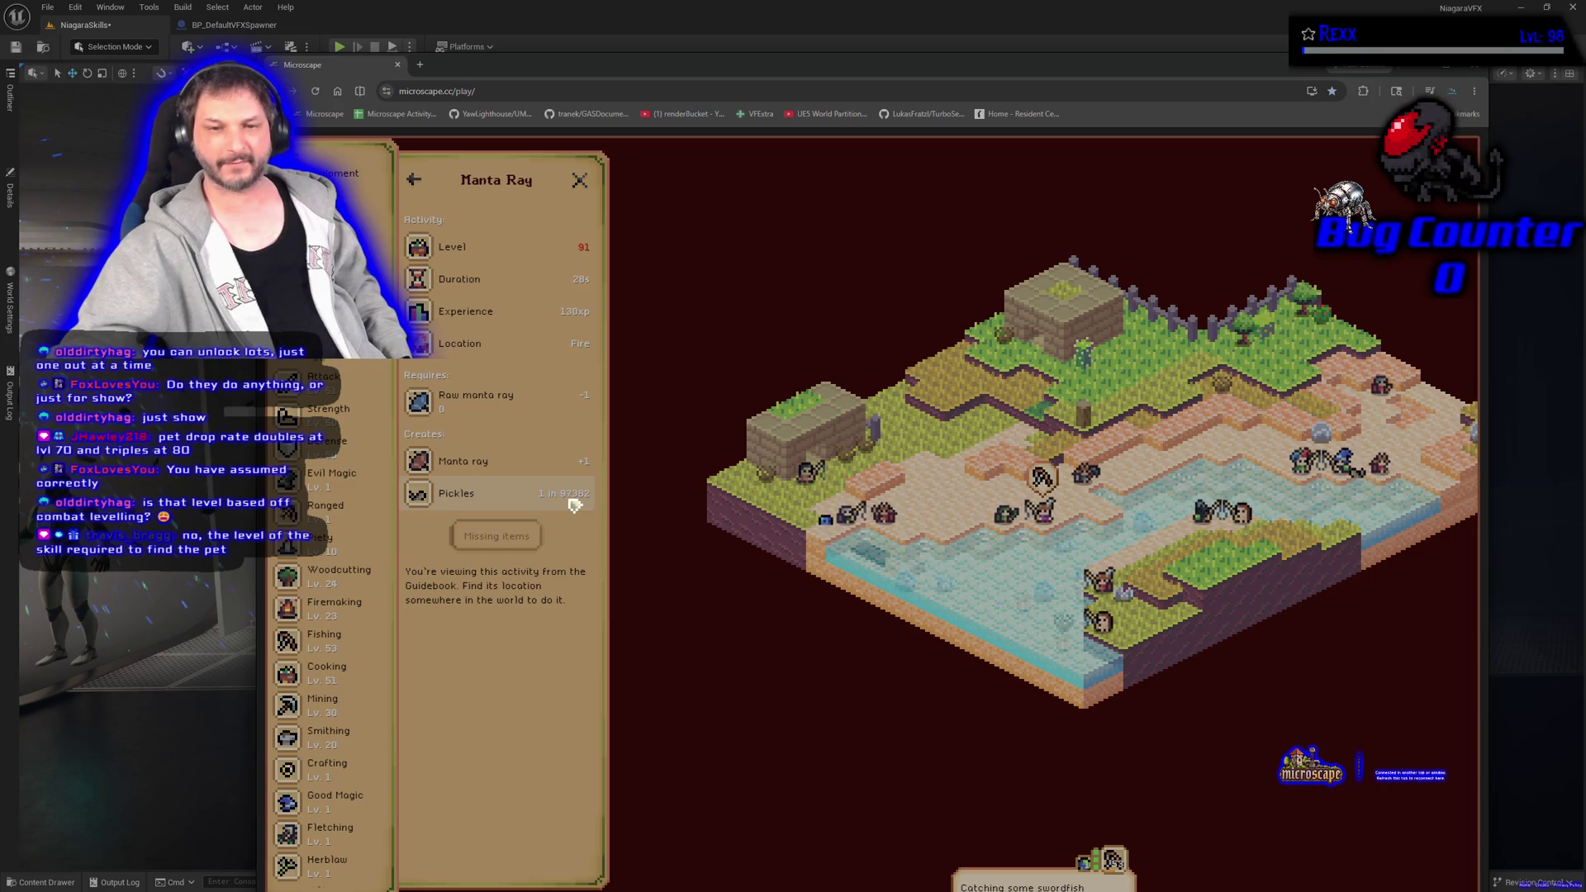
click(414, 180)
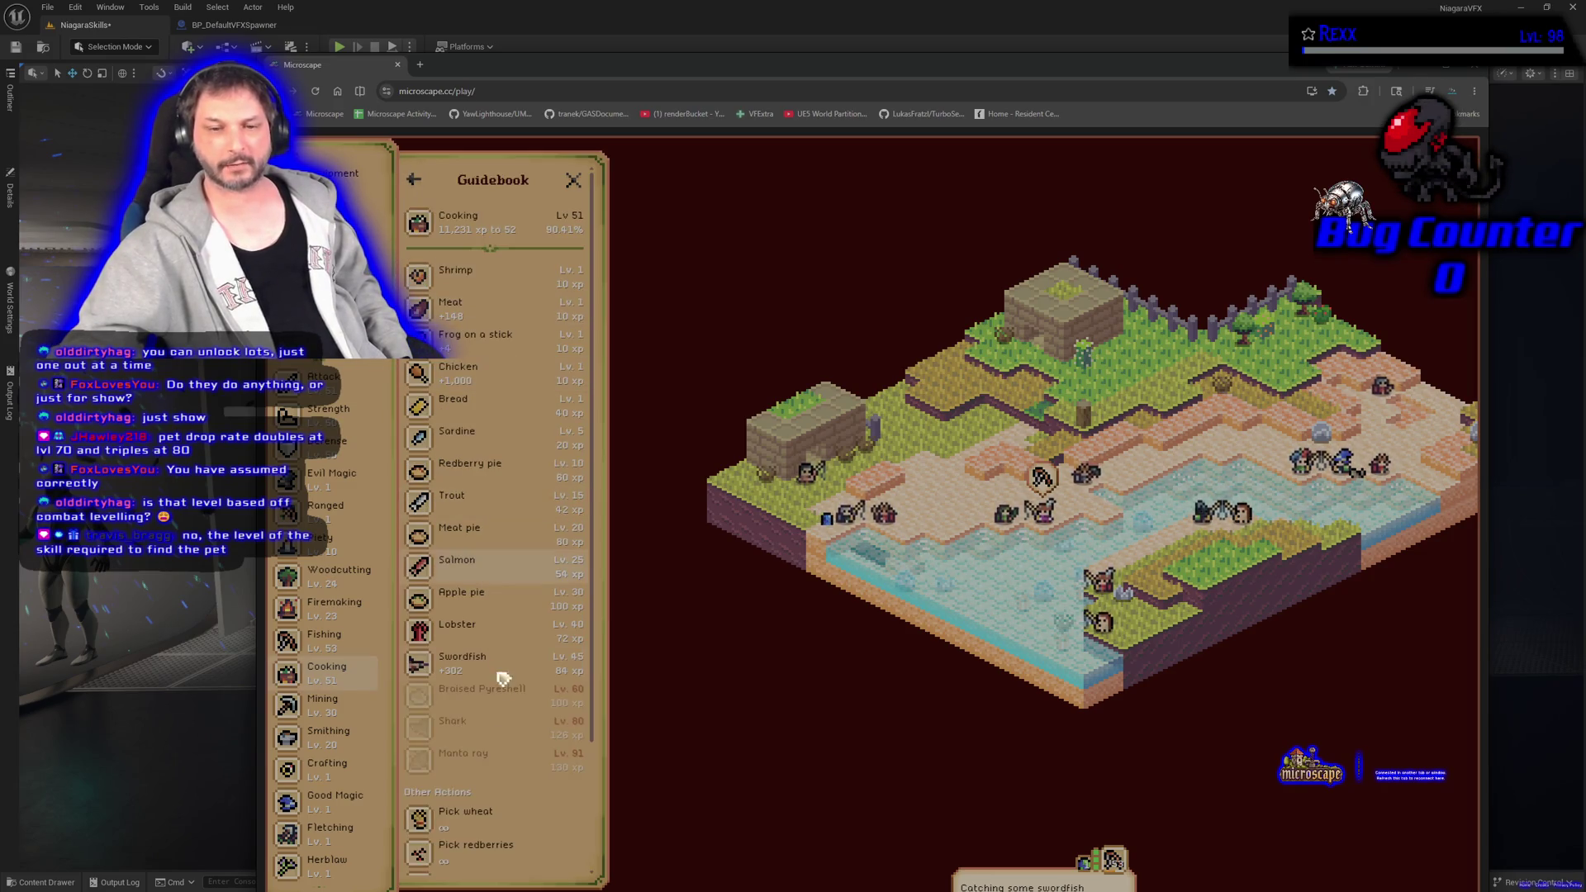
click(484, 736)
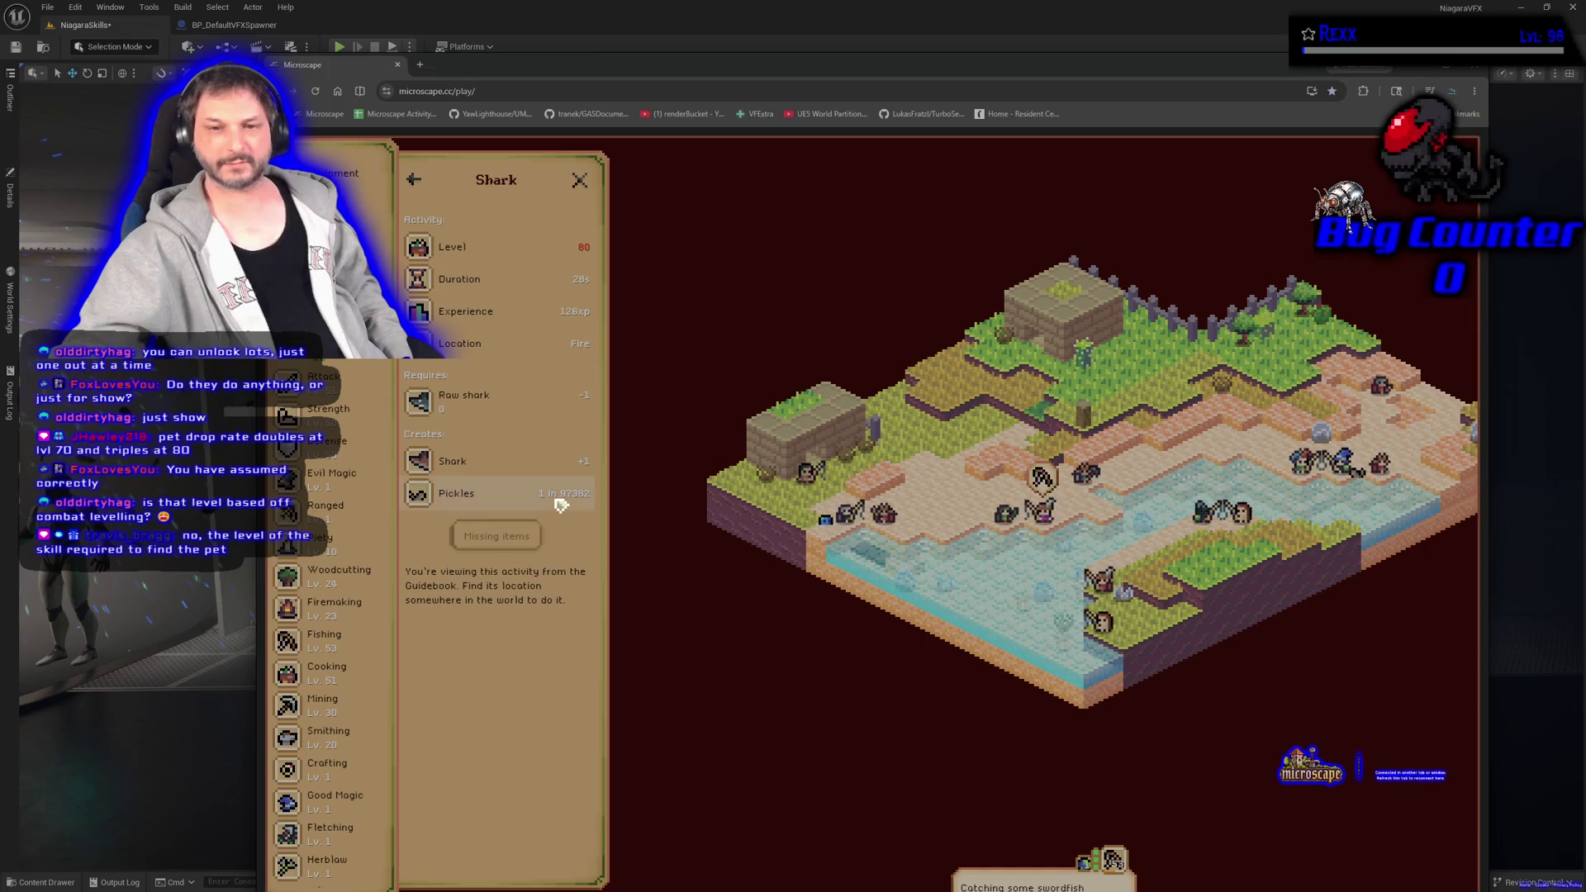
click(409, 179)
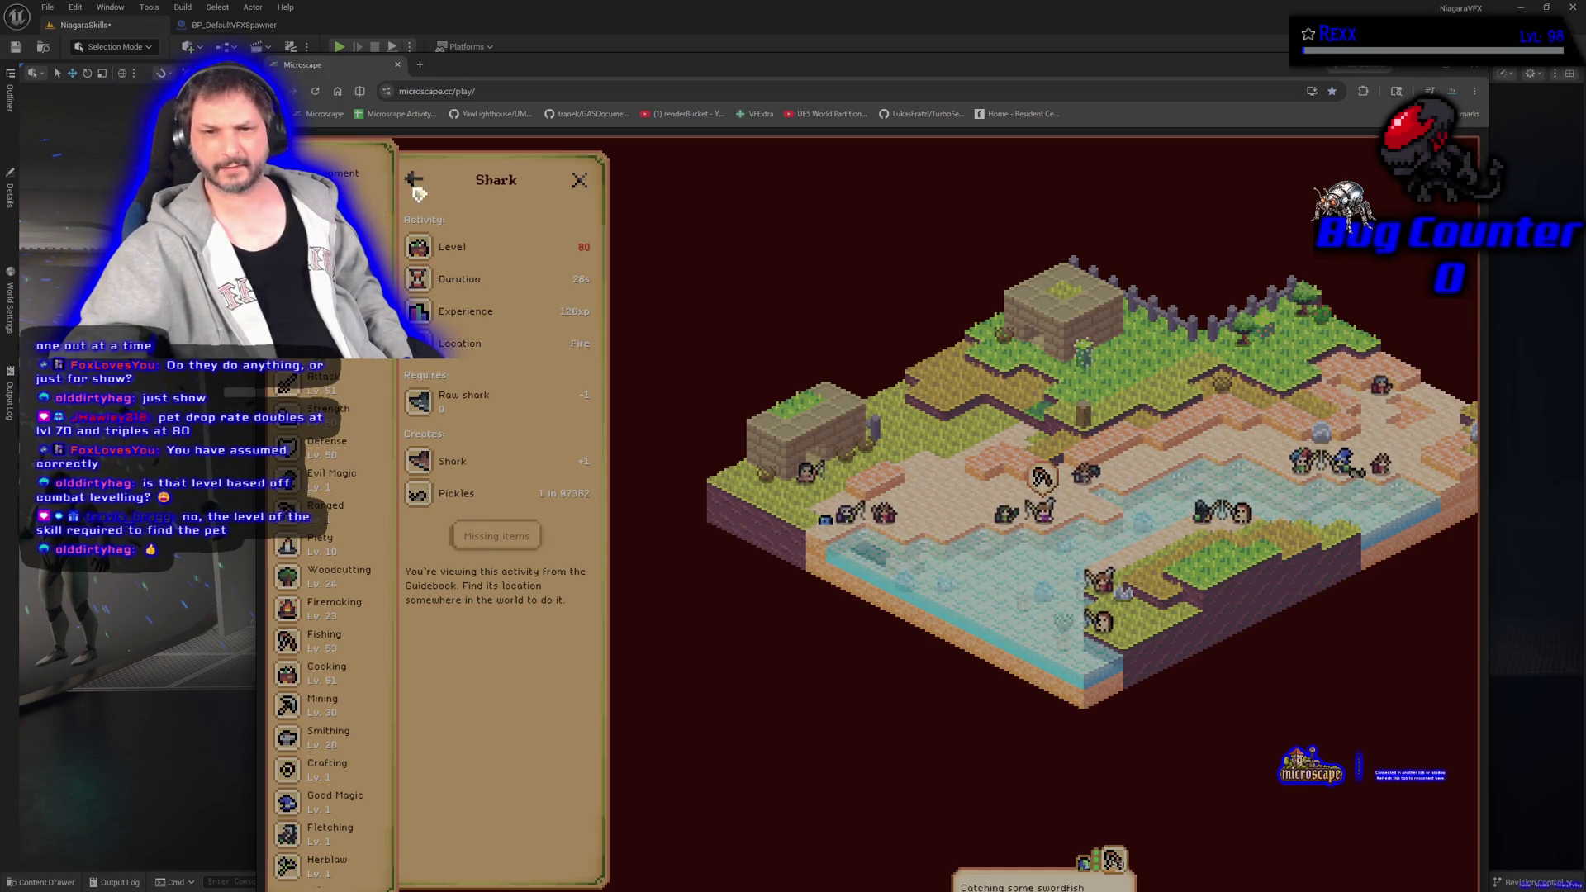
click(477, 700)
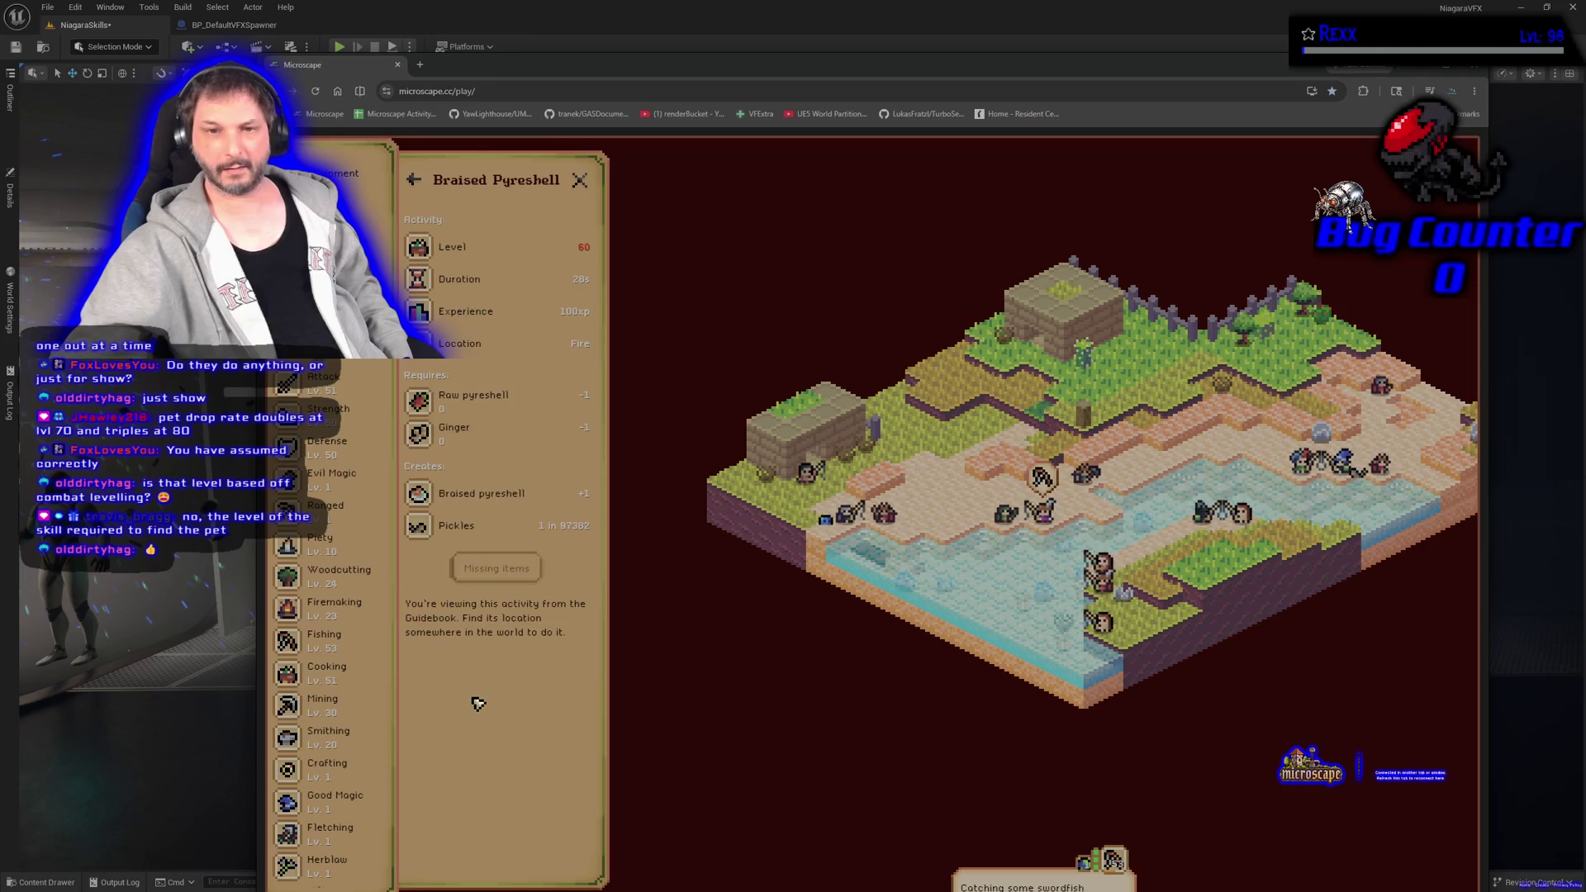
click(422, 184)
Check Swordfish and Redberry Pie, then open Manta Ray's entry (level 91, 28s, raw manta ray).
click(479, 665)
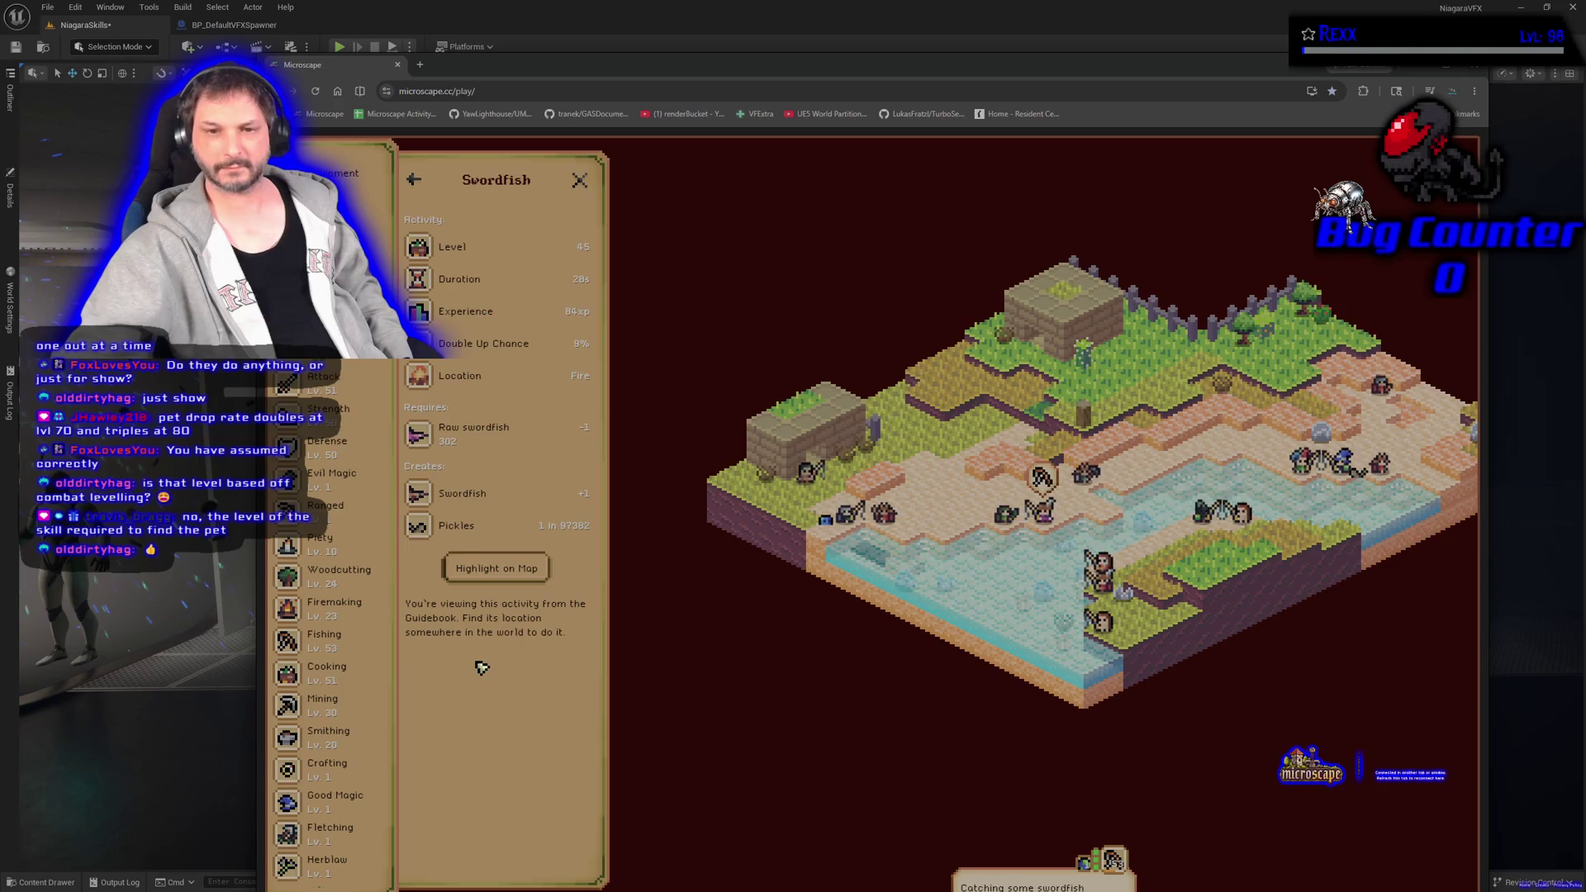
click(413, 179)
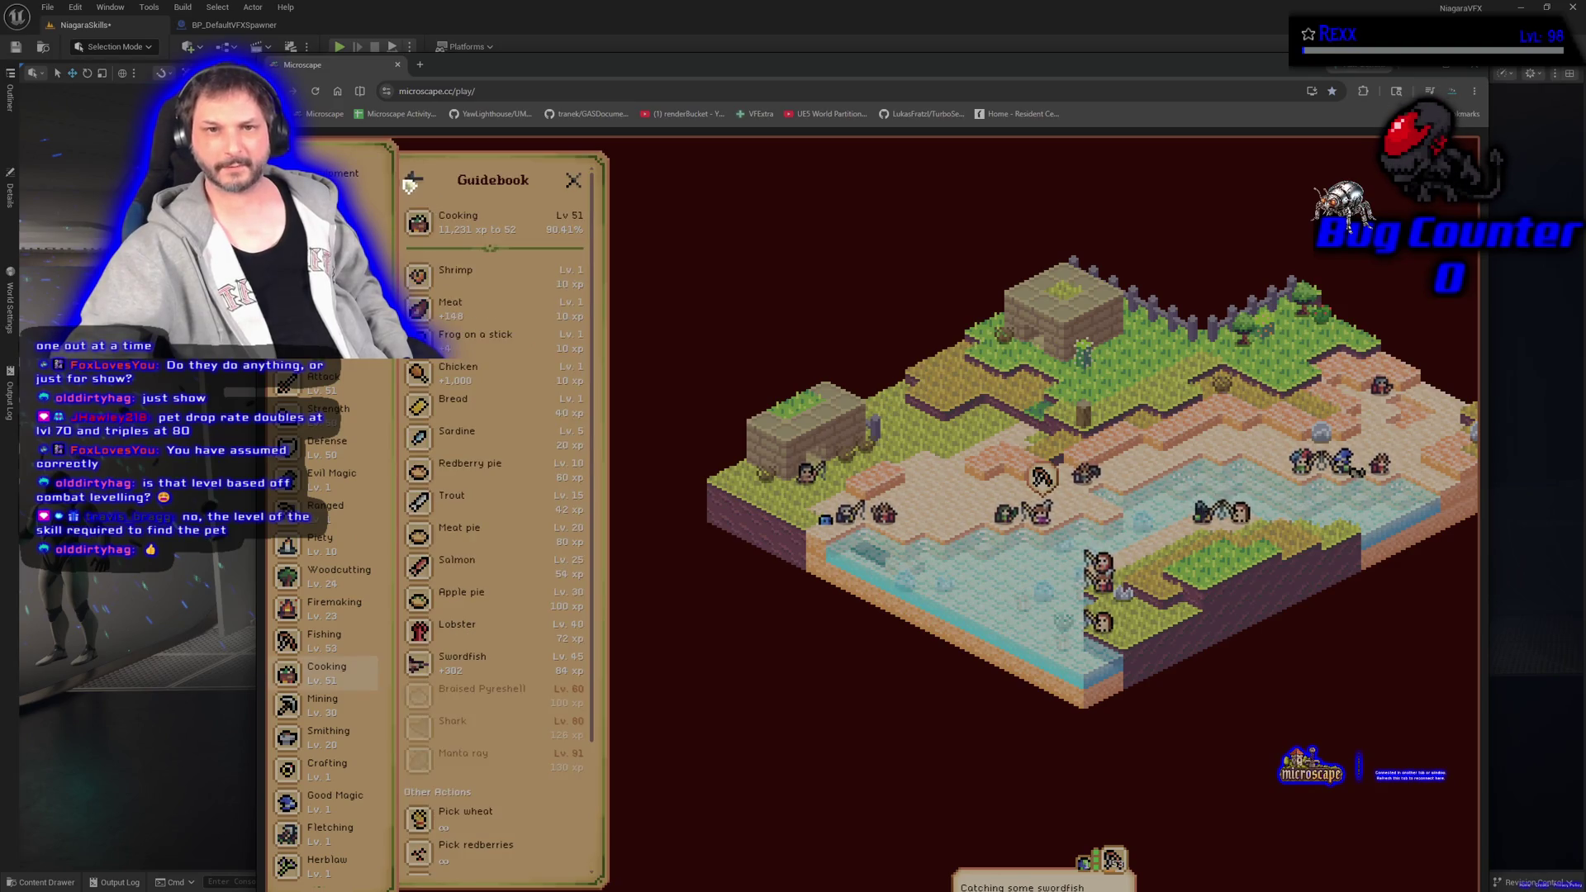
click(489, 482)
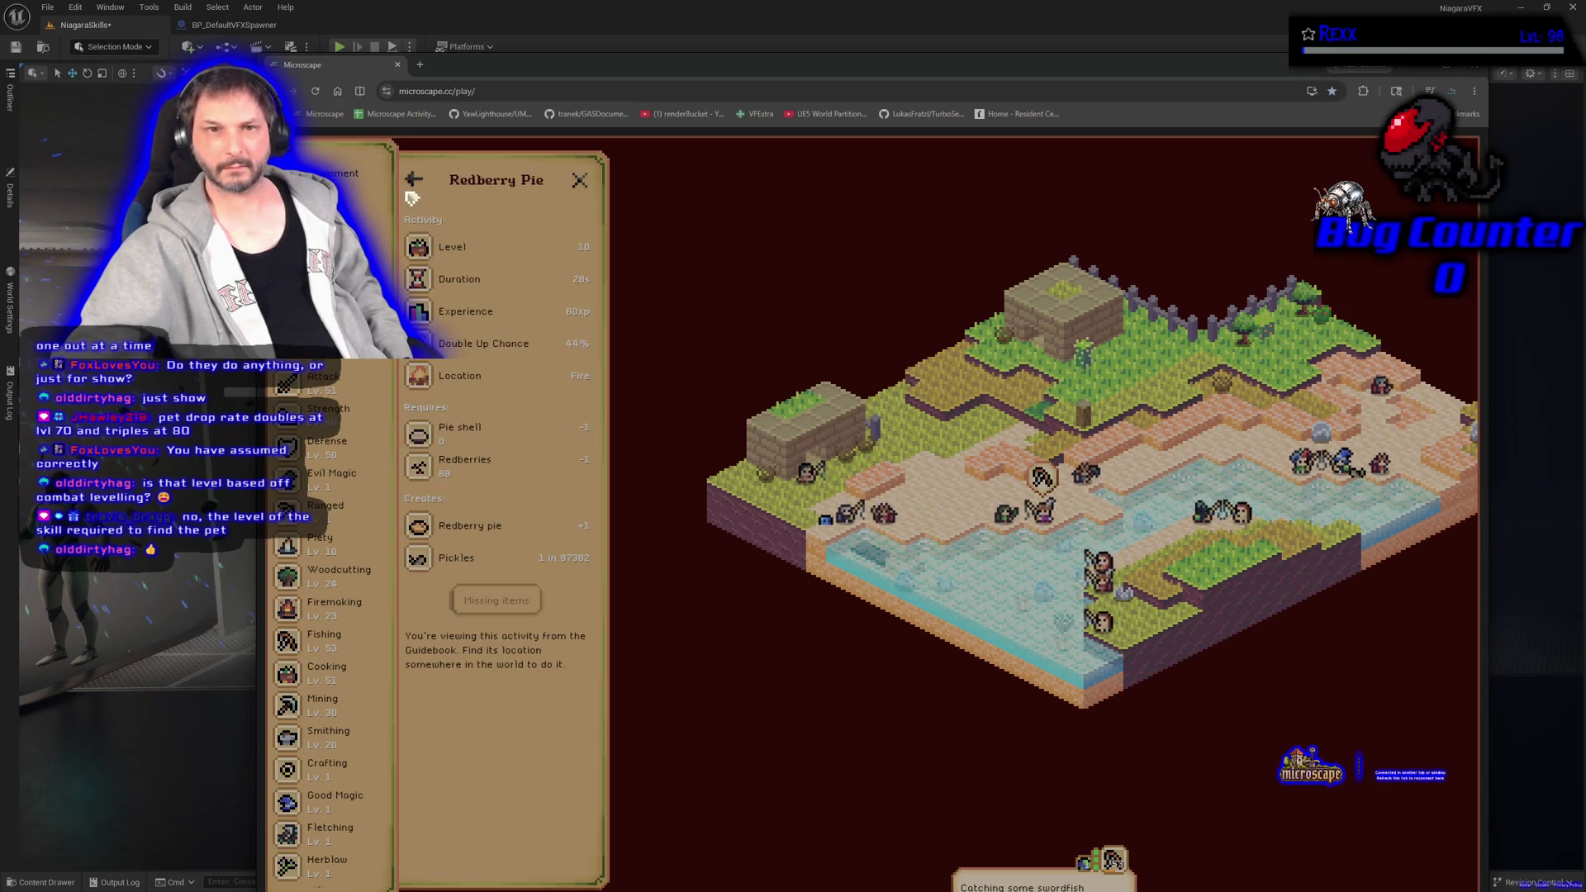
click(413, 180)
scroll(496, 634, down, 2)
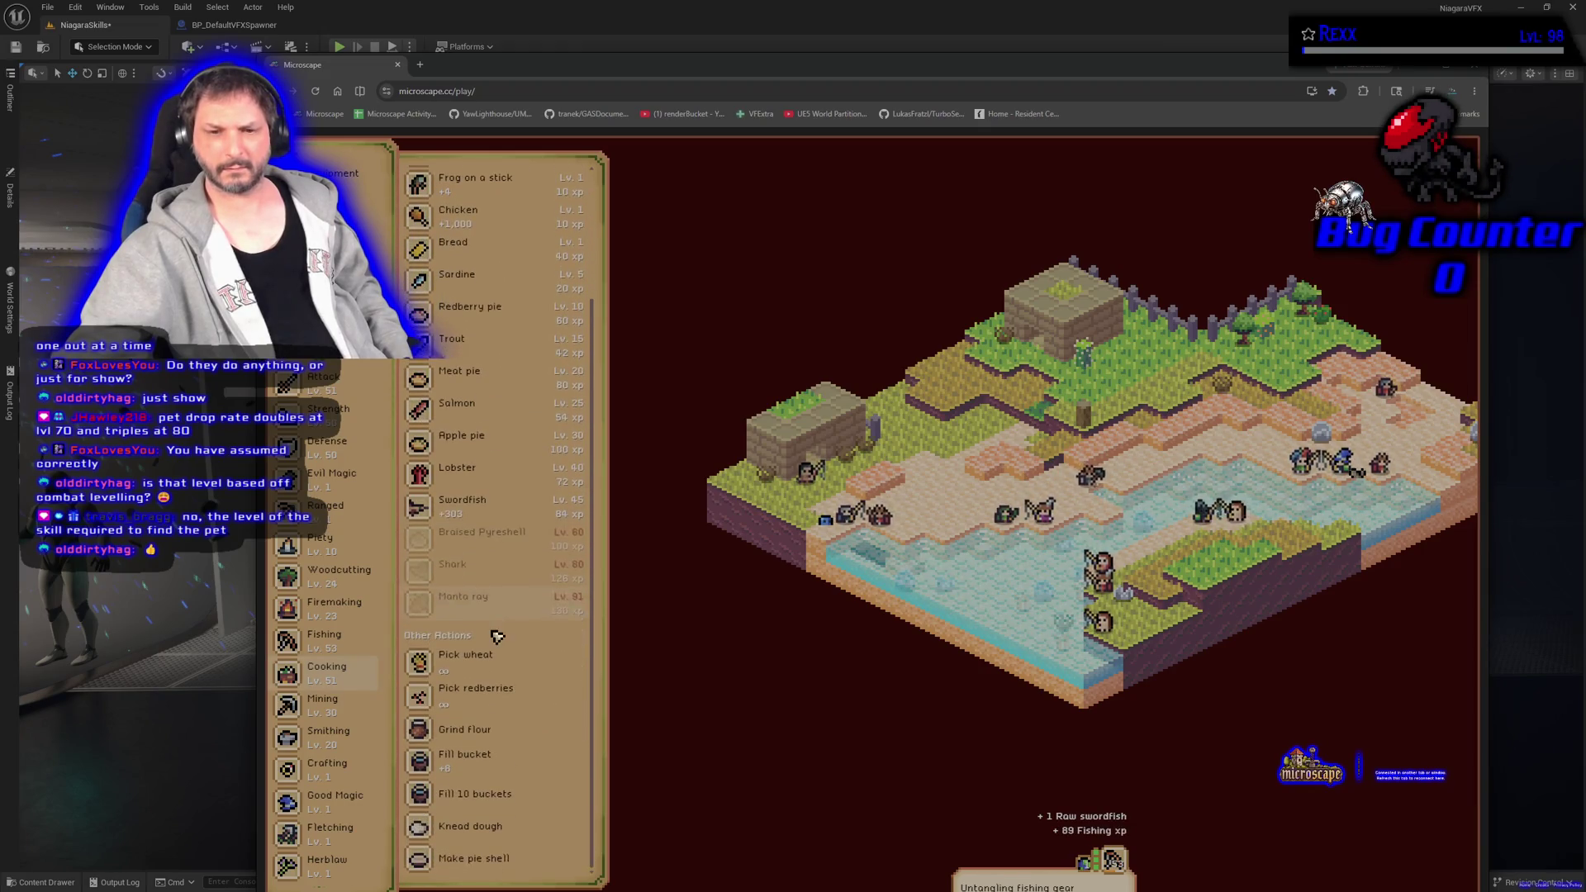
click(496, 611)
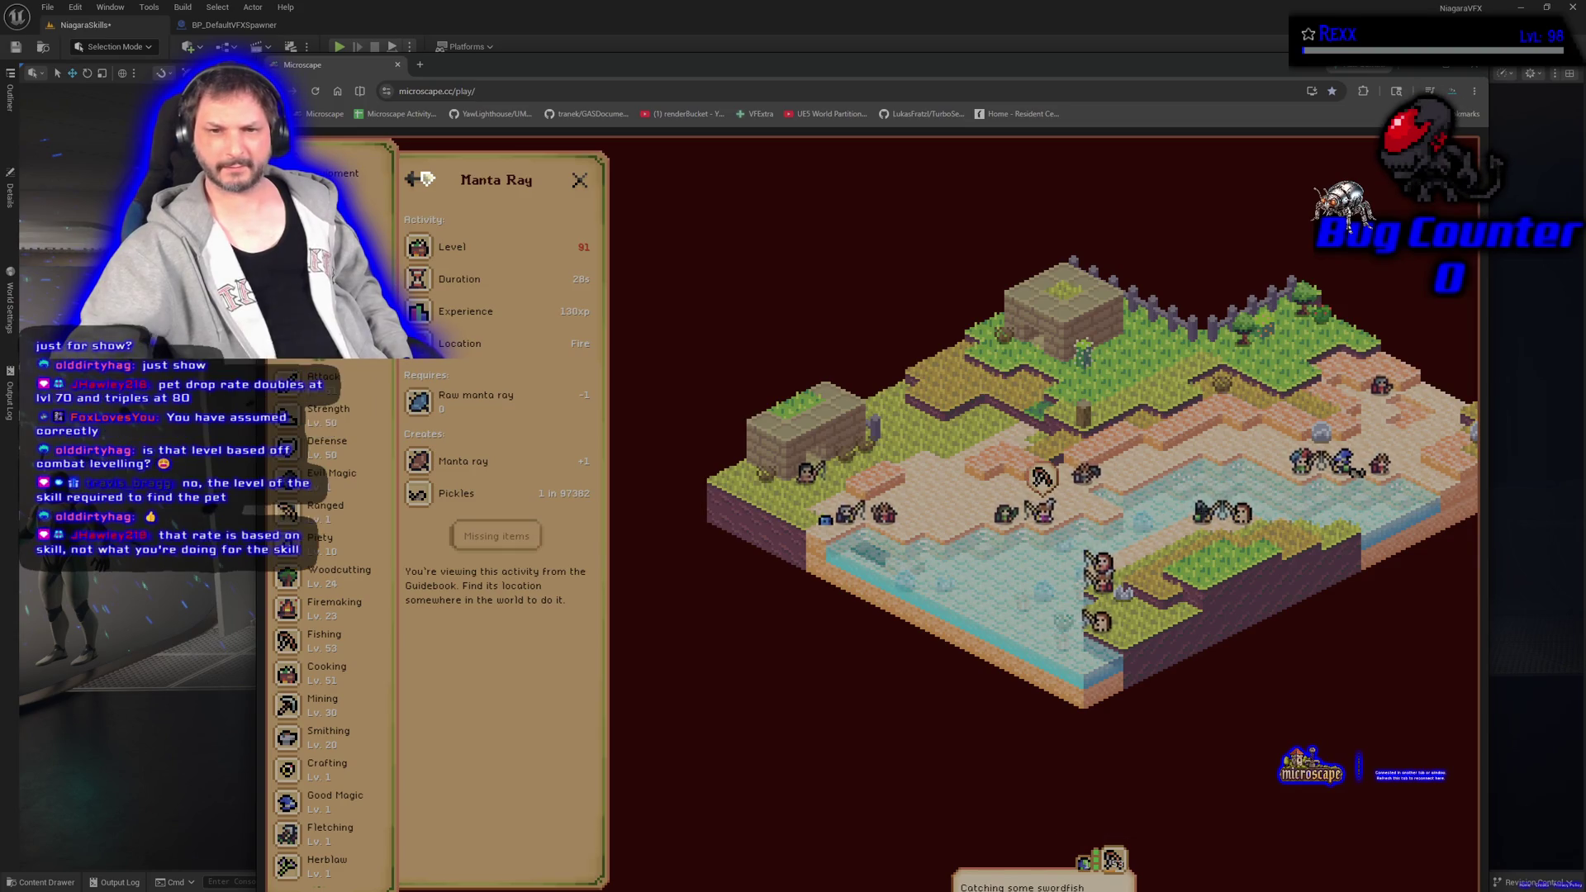
Reopen the Manta Ray cooking recipe details from the Guidebook list.
click(423, 179)
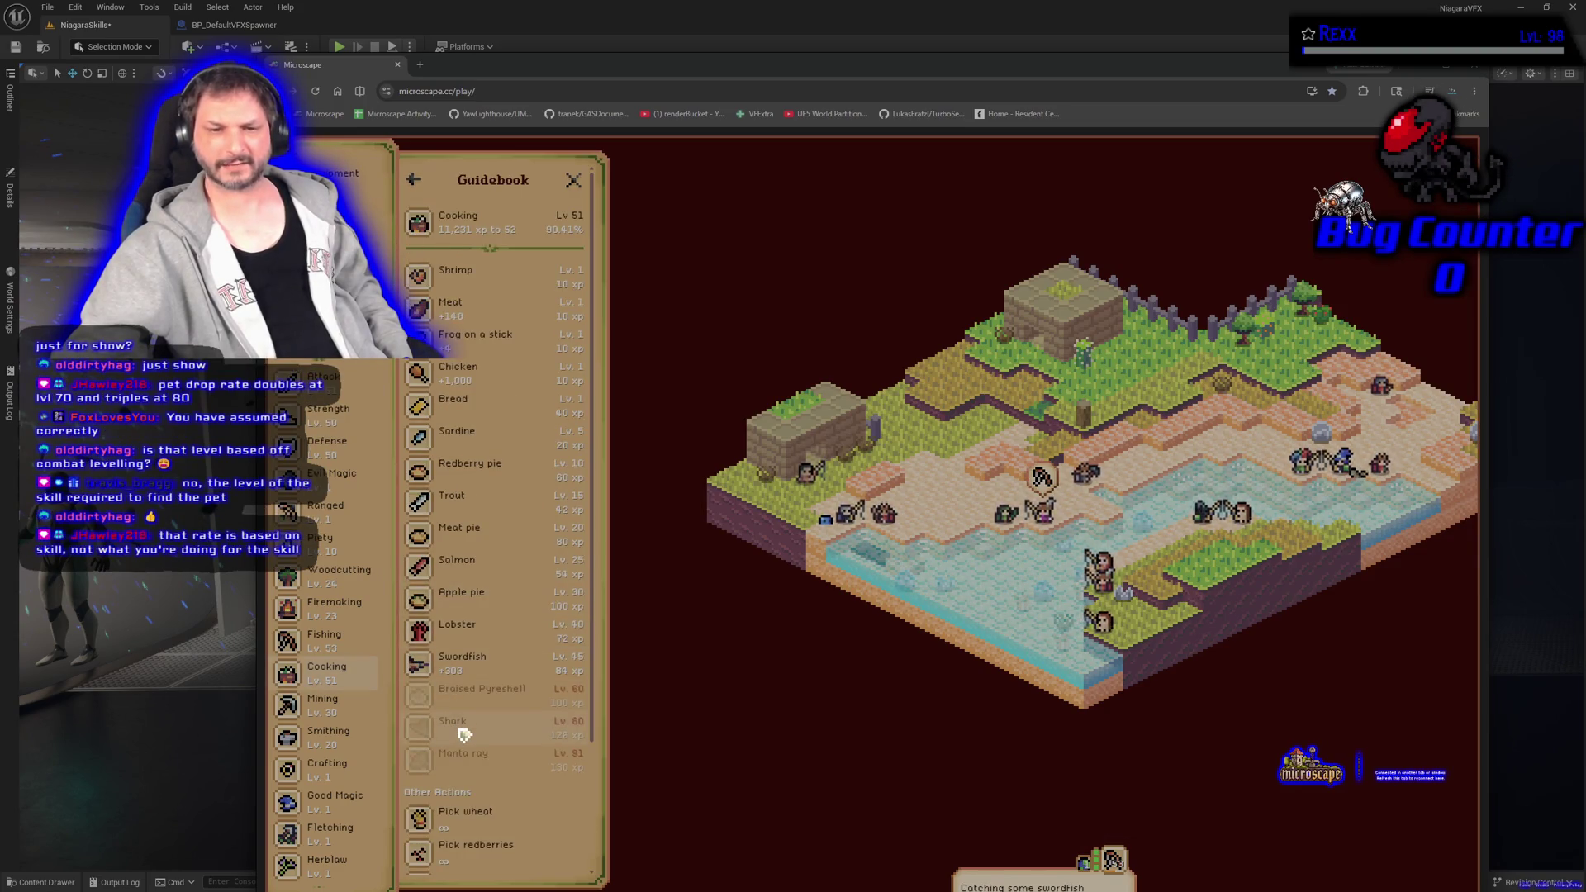
scroll(460, 733, down, 3)
click(462, 596)
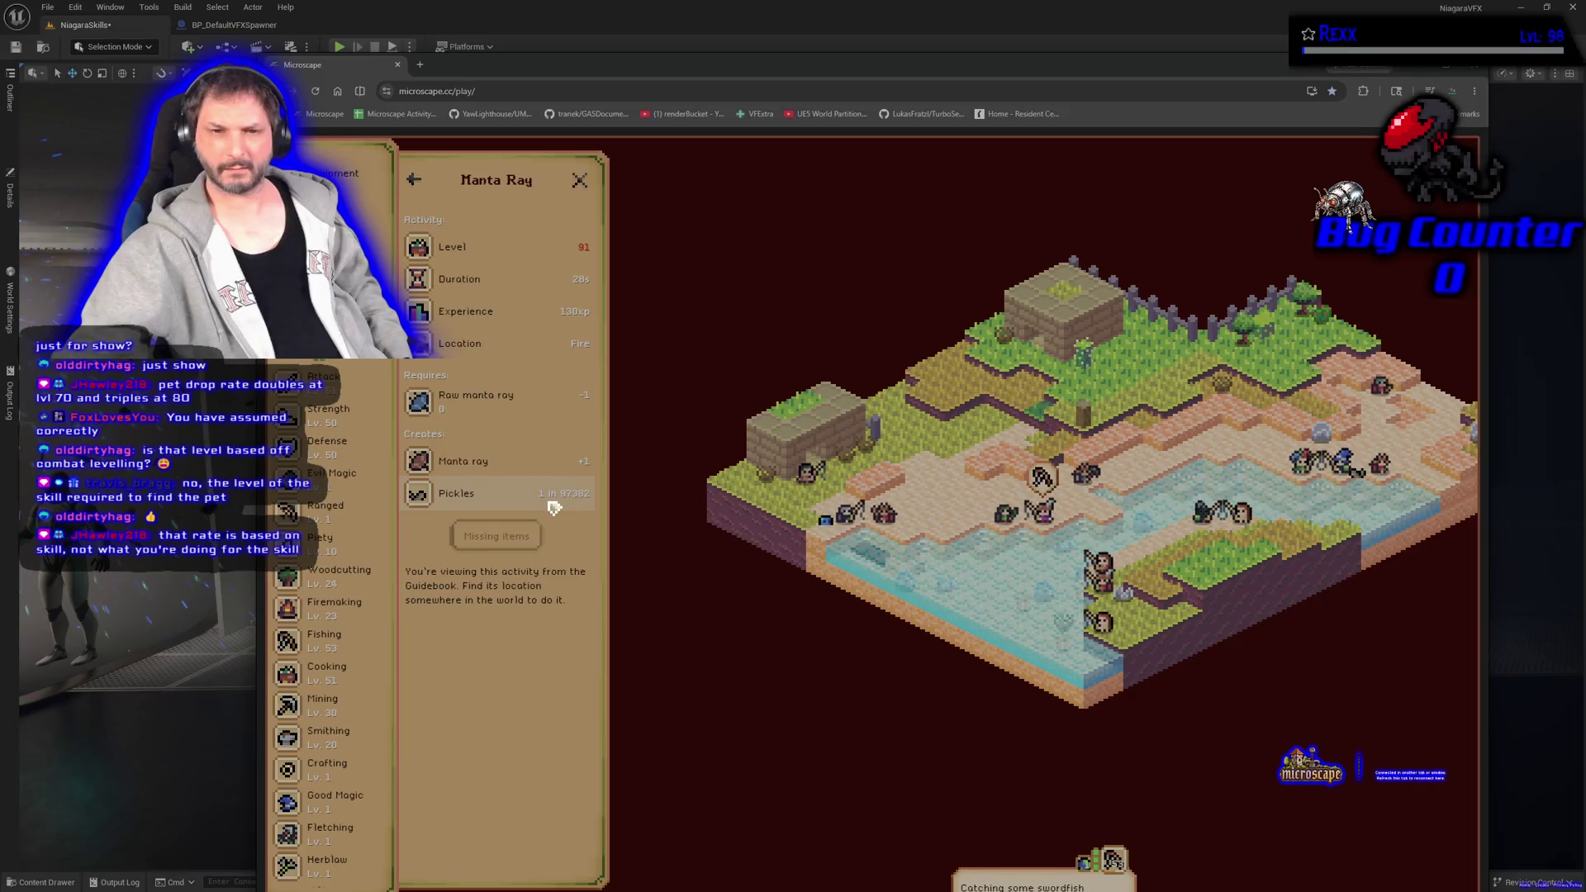
click(415, 181)
scroll(471, 665, down, 3)
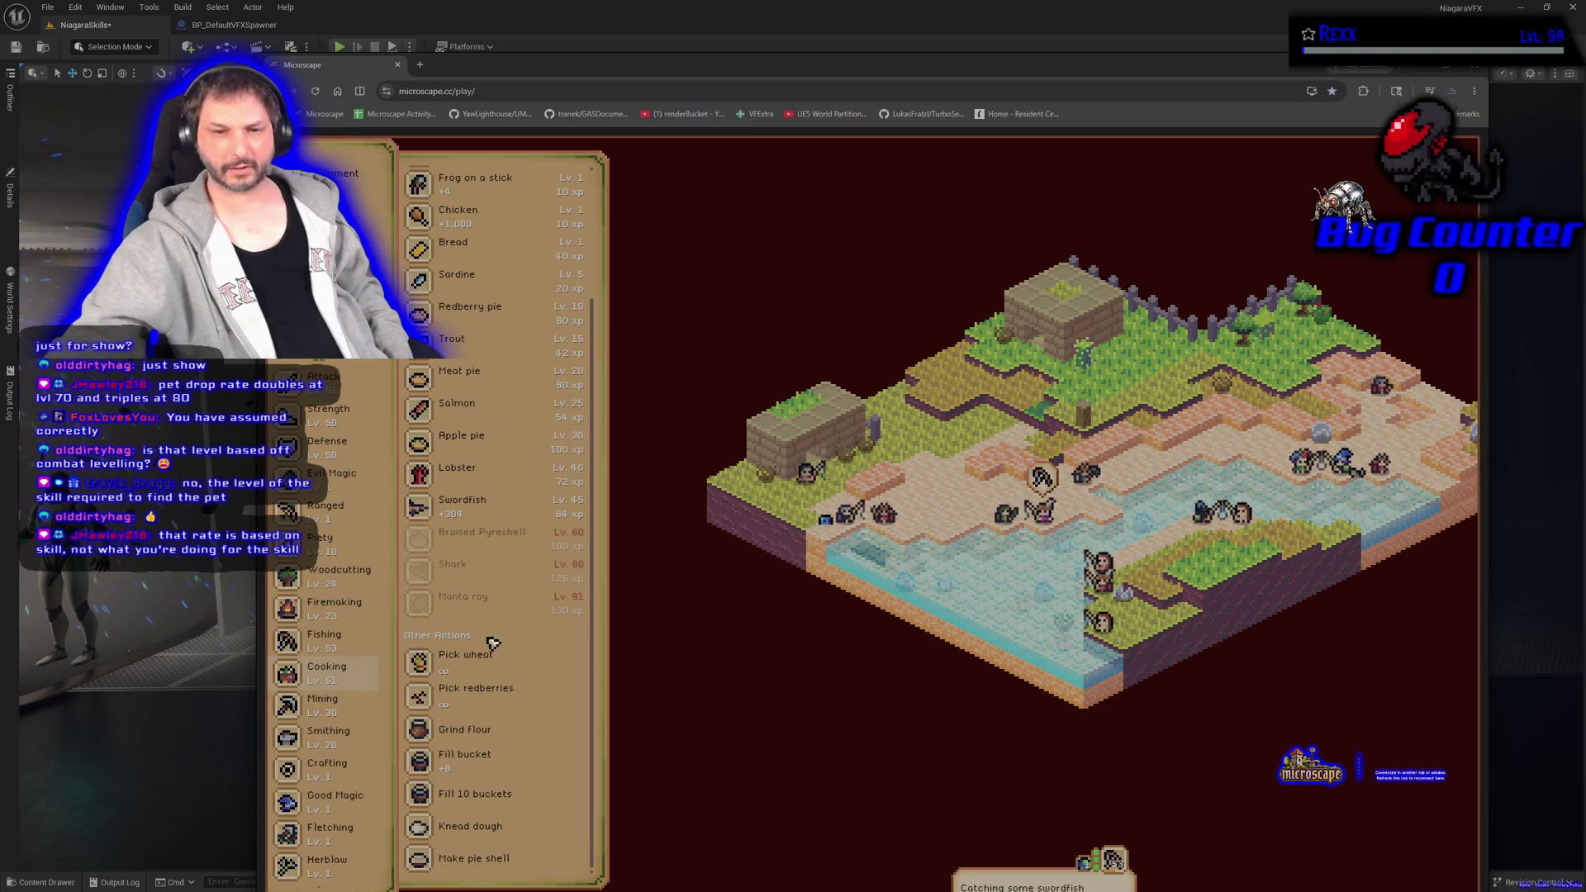
click(493, 611)
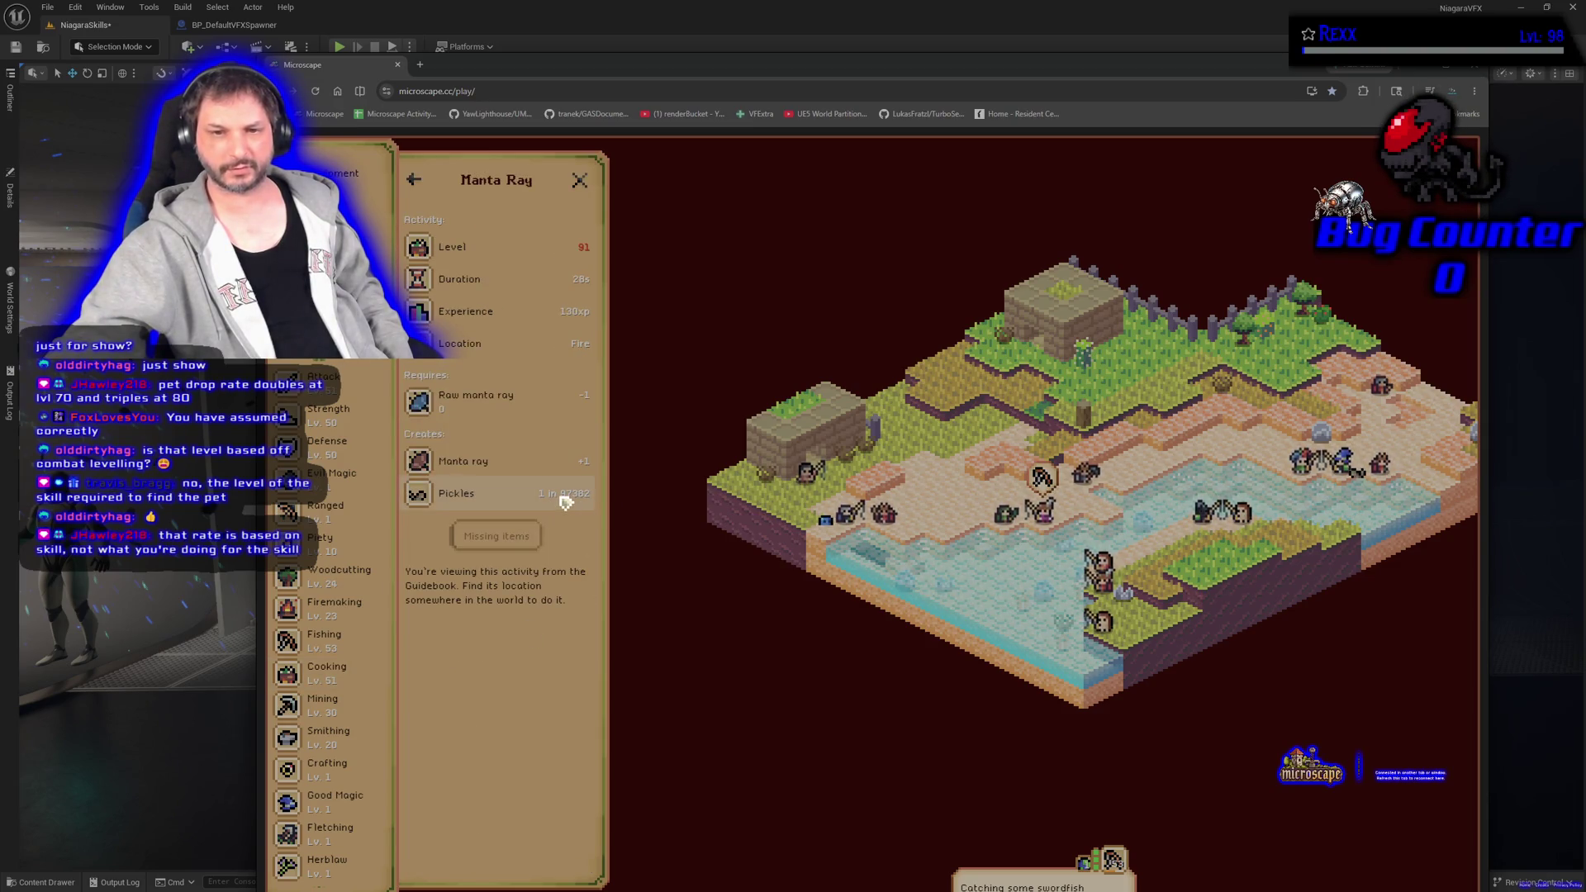
View the Shrimp recipe details, then switch back to the Unreal Editor level.
click(414, 179)
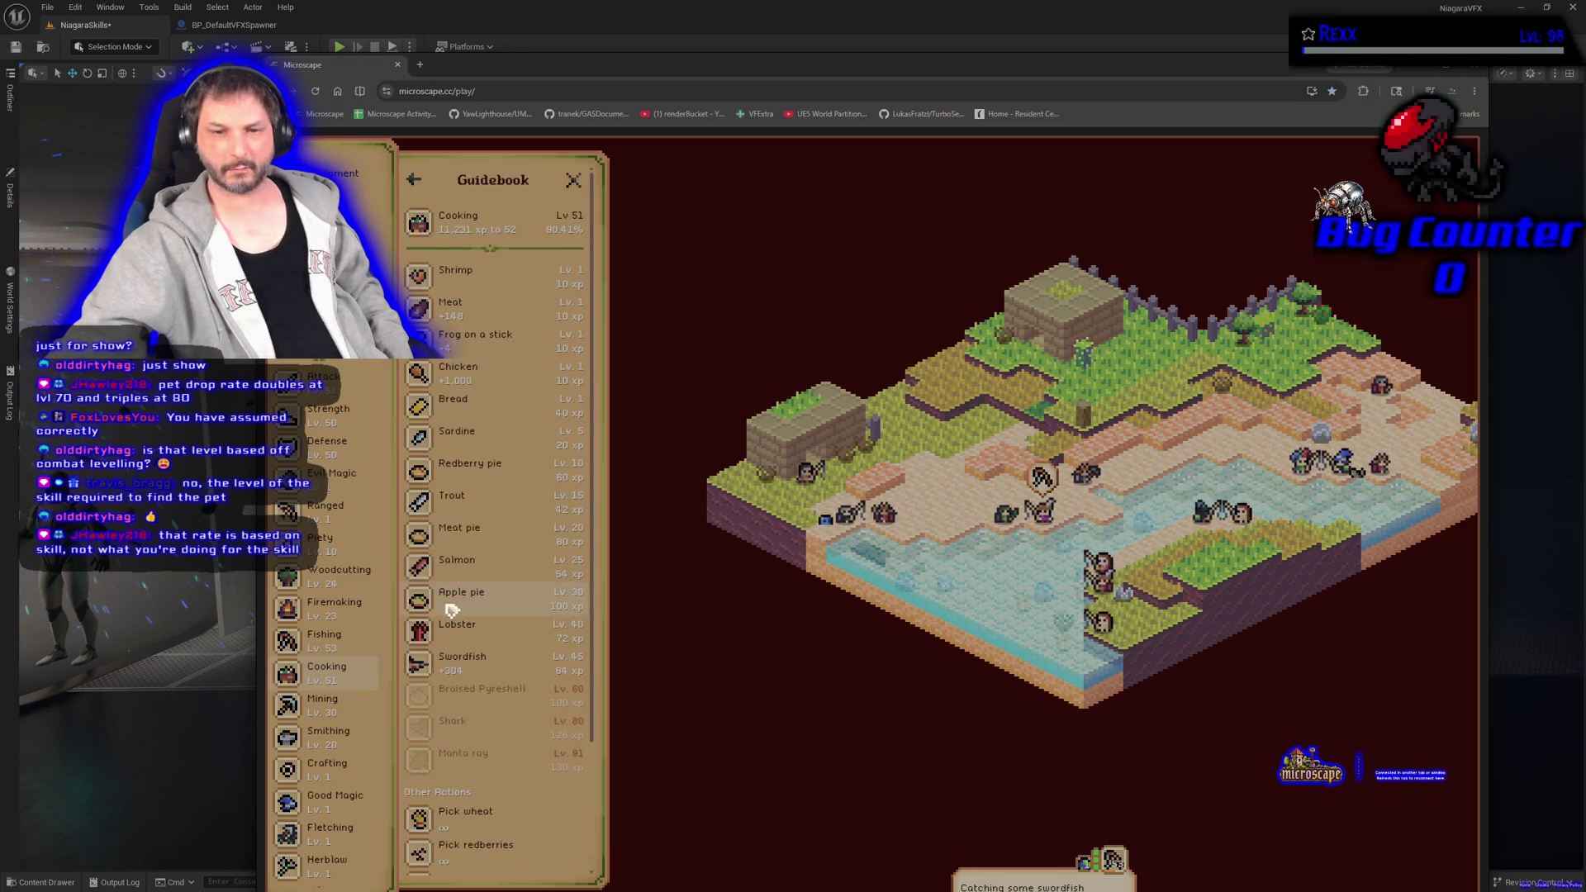
click(494, 277)
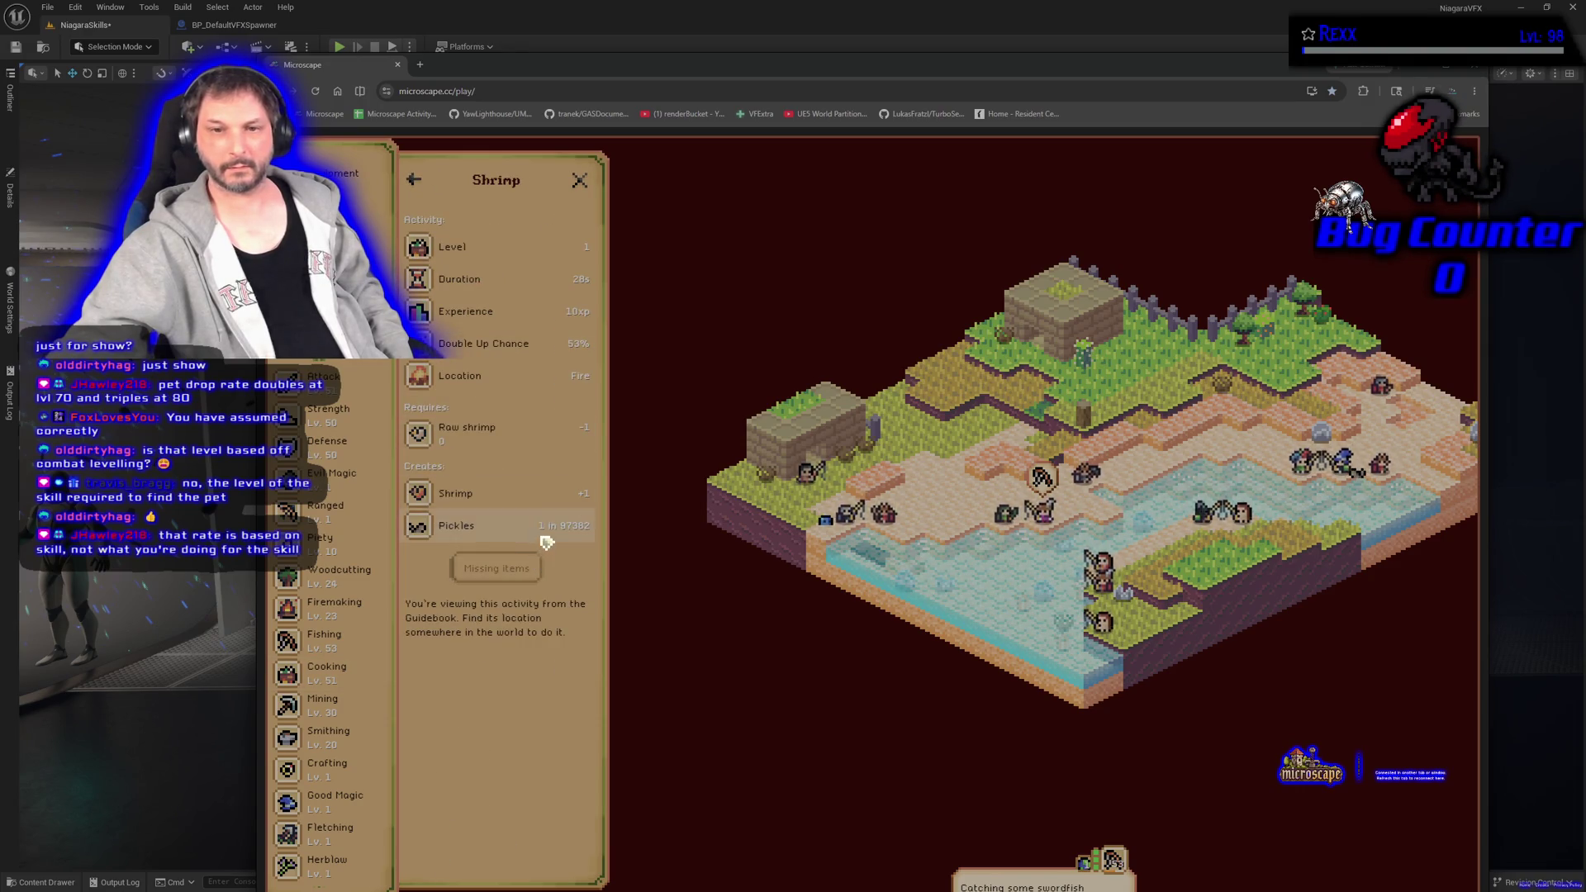
click(417, 183)
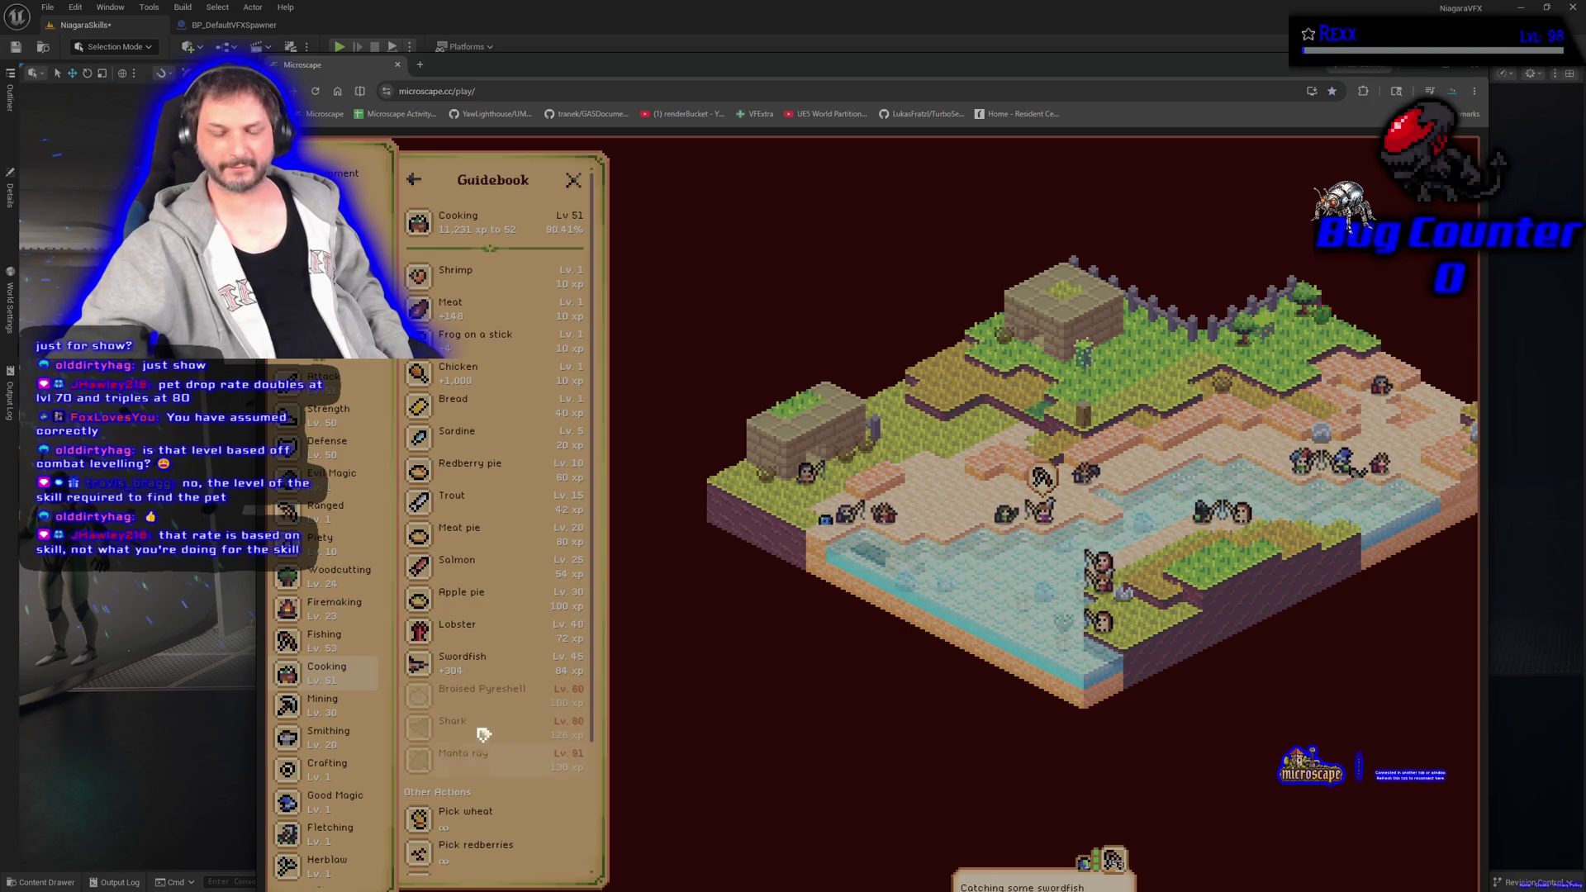
scroll(479, 727, down, 3)
scroll(479, 727, up, 3)
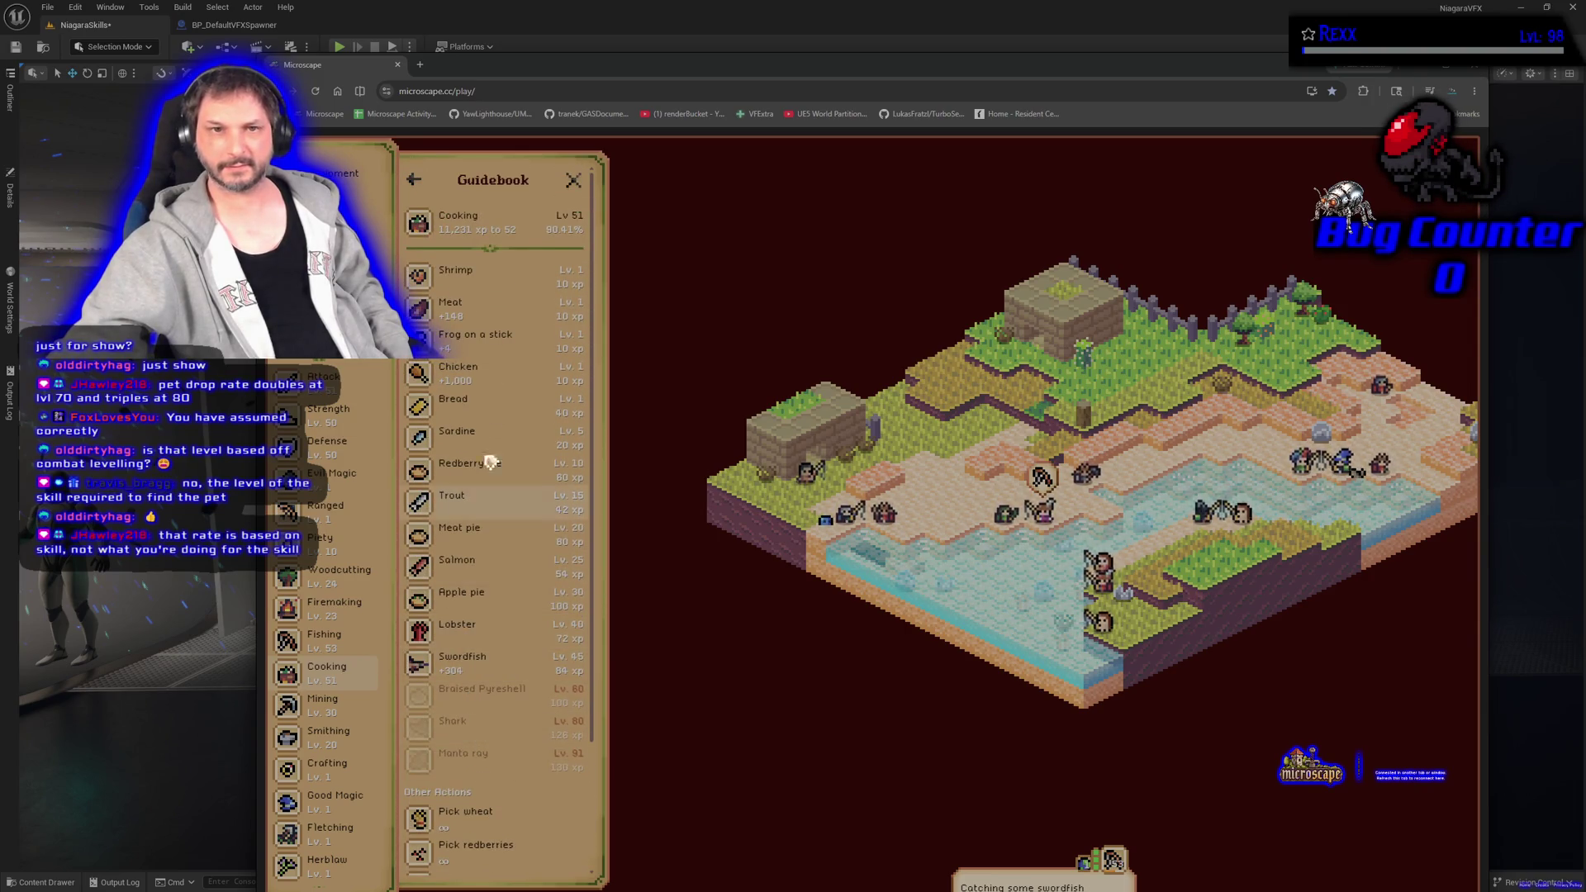
key(alt+Tab)
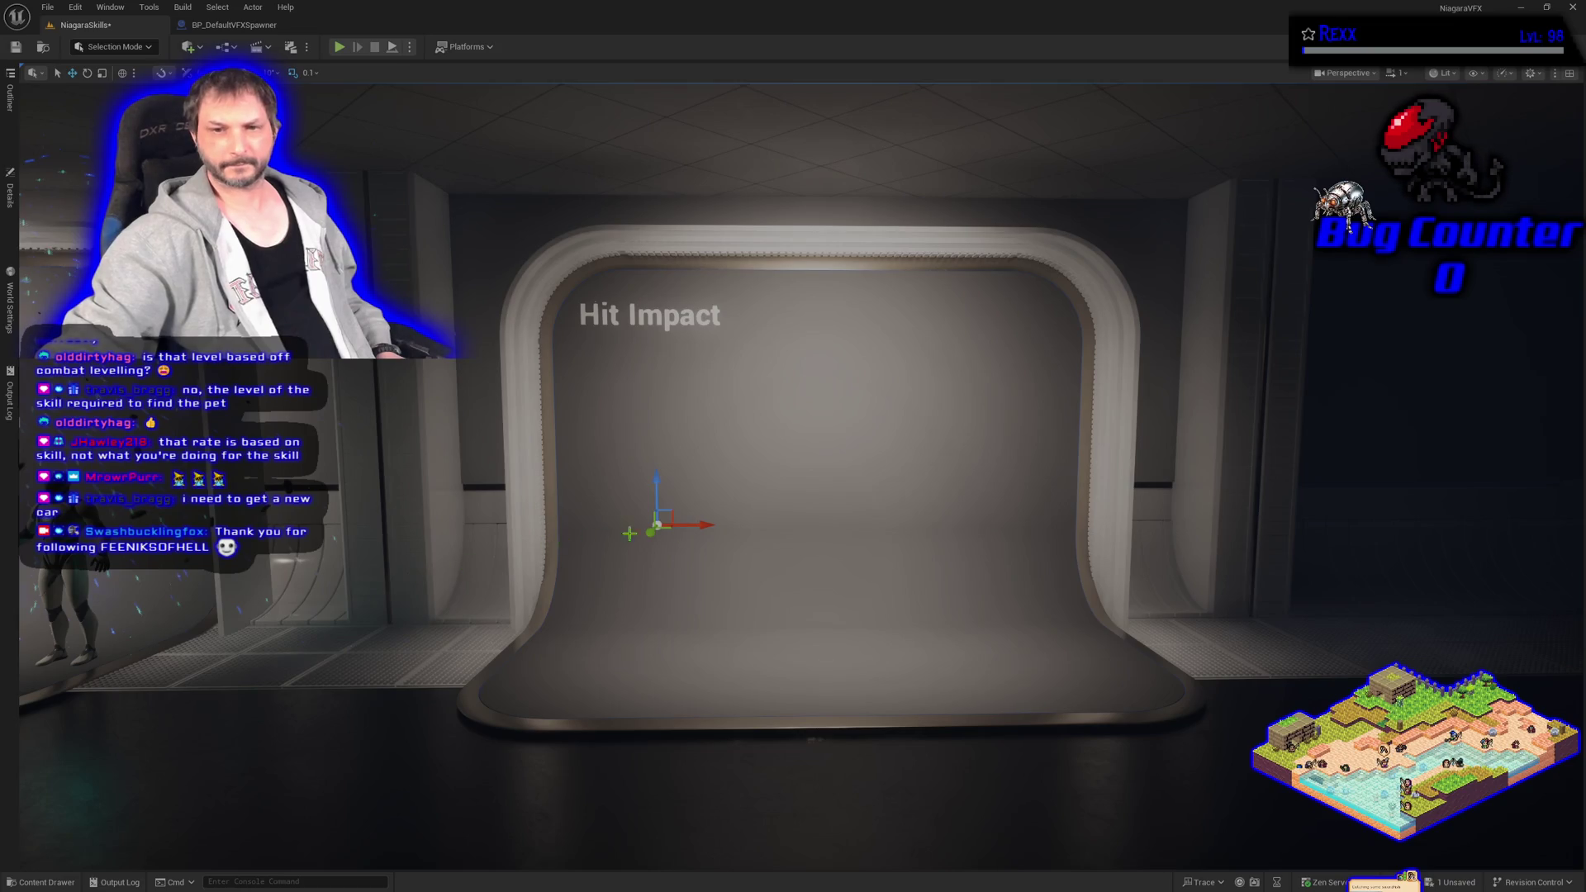
Move the spawner left along X and up along Z, with game view off.
drag(699, 525, 679, 529)
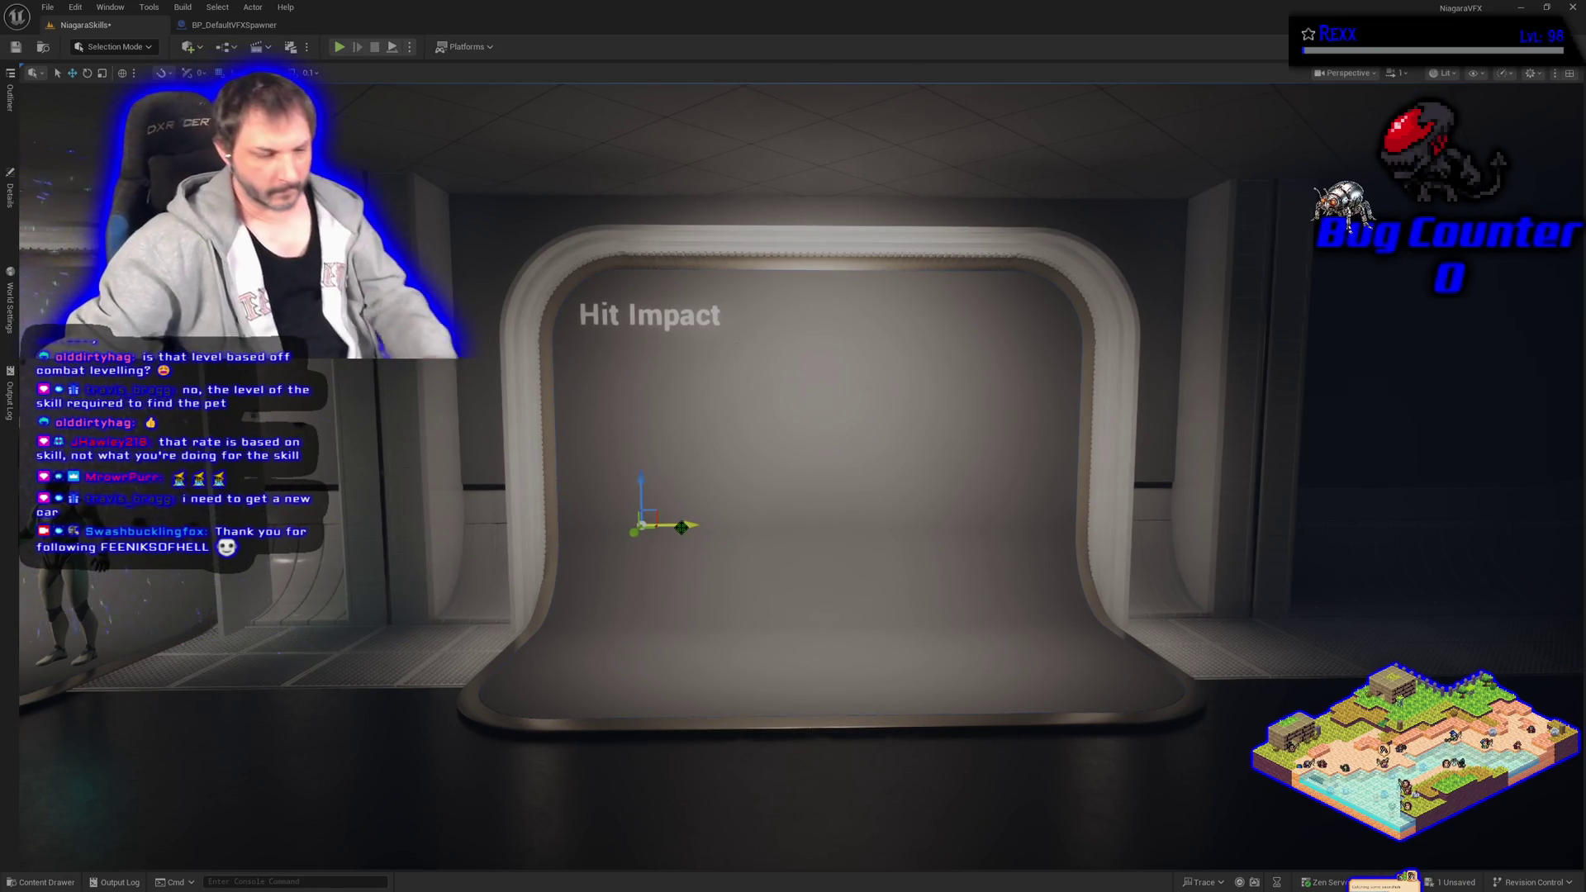
key(g)
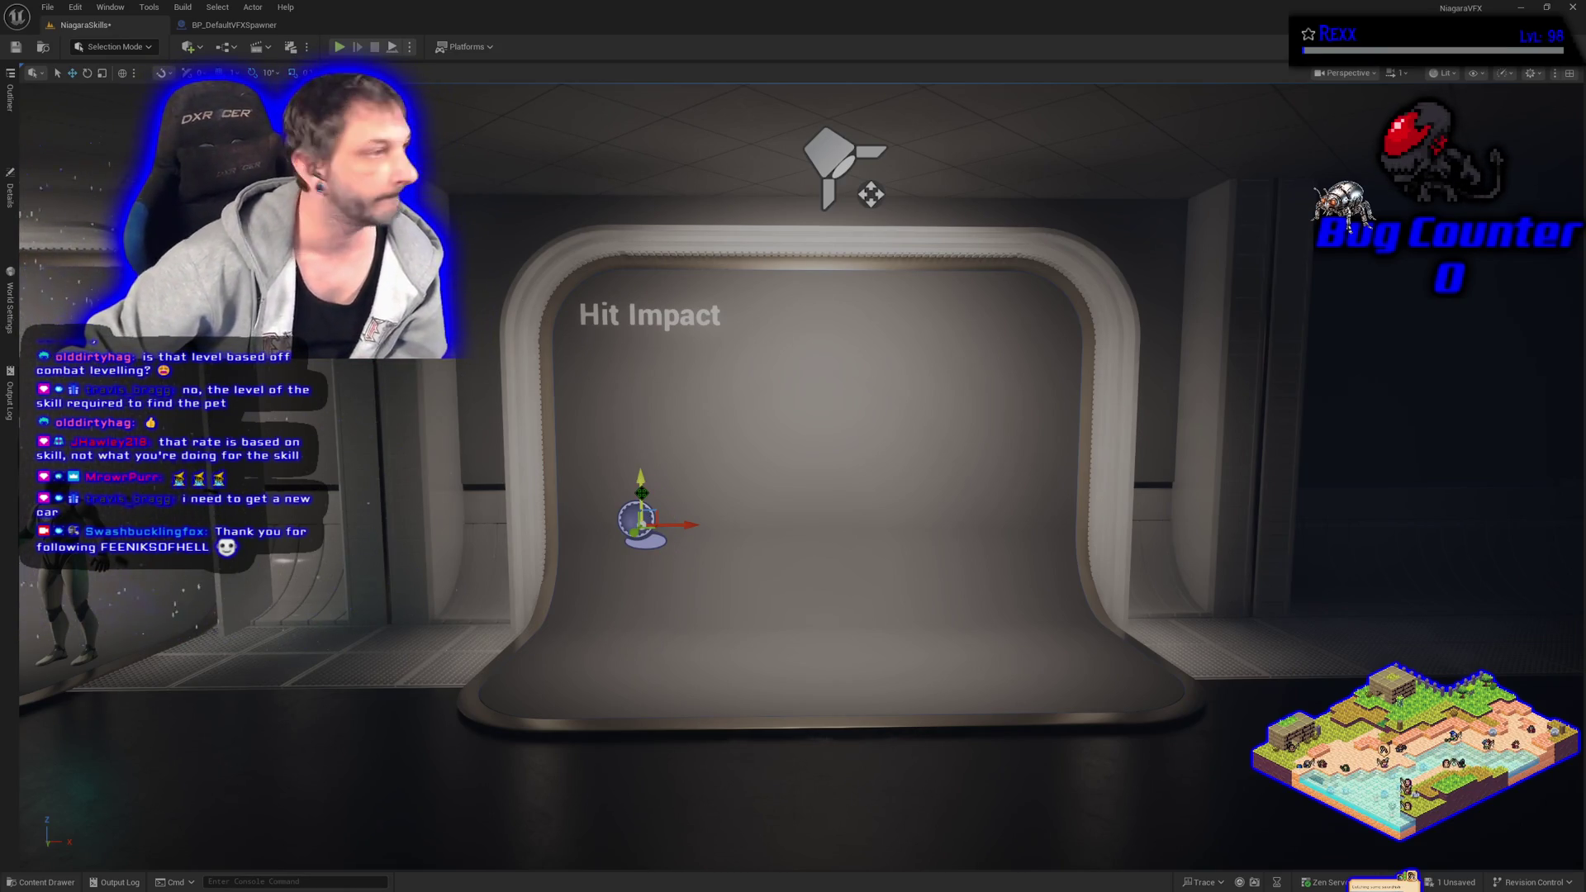
mouse_move(632, 474)
mouse_down()
mouse_move(625, 410)
mouse_move(622, 441)
mouse_up()
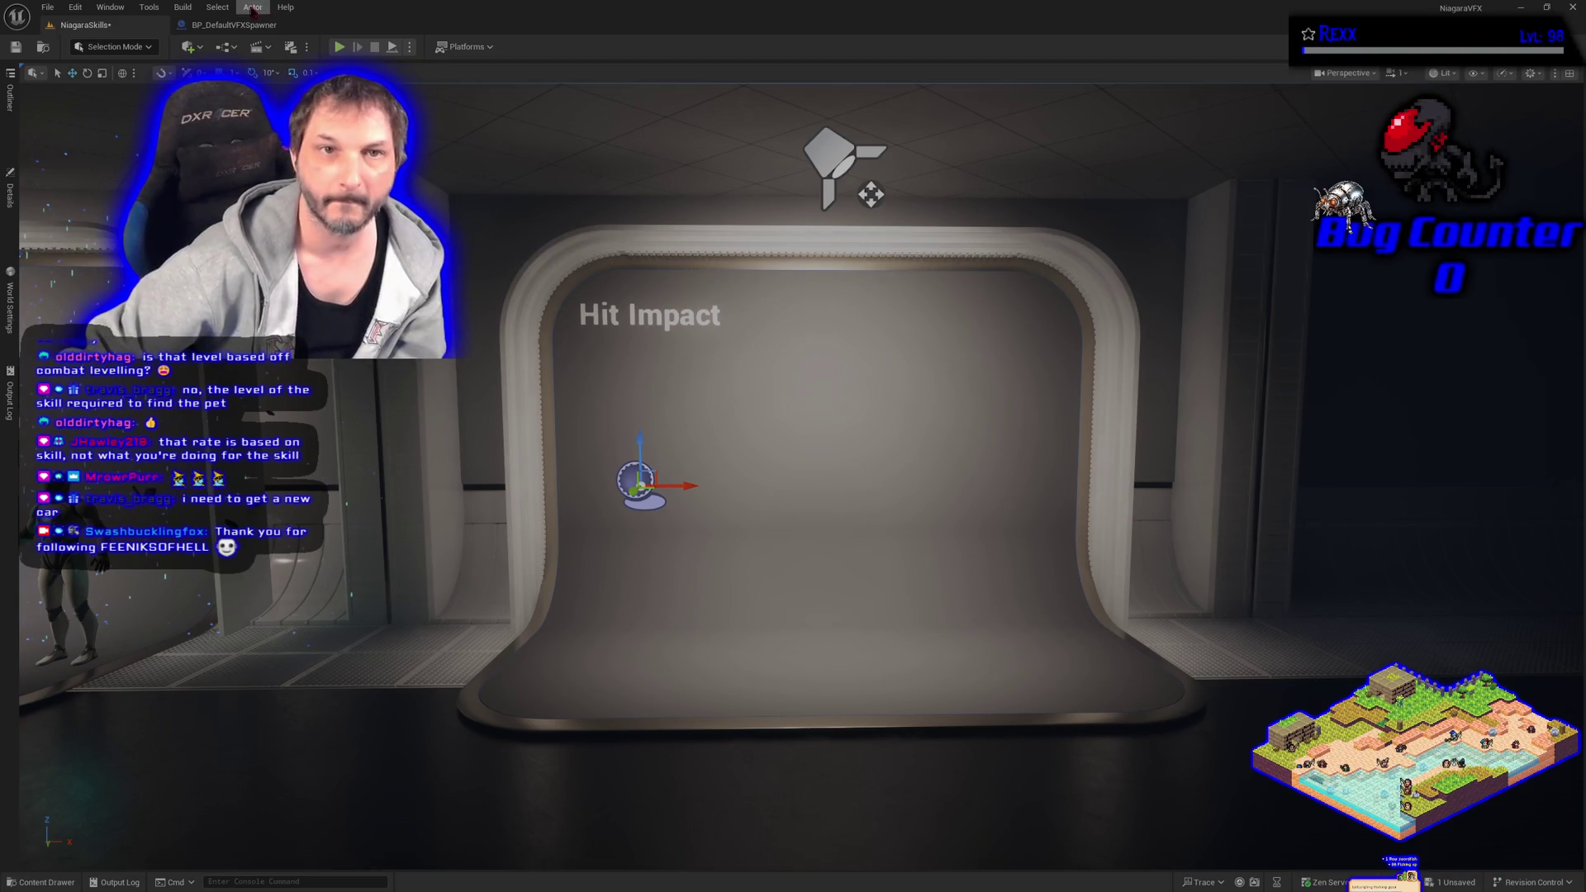
click(233, 24)
Add an Is Valid node and connect VFXToSpawn to its Input Object.
right_click(515, 296)
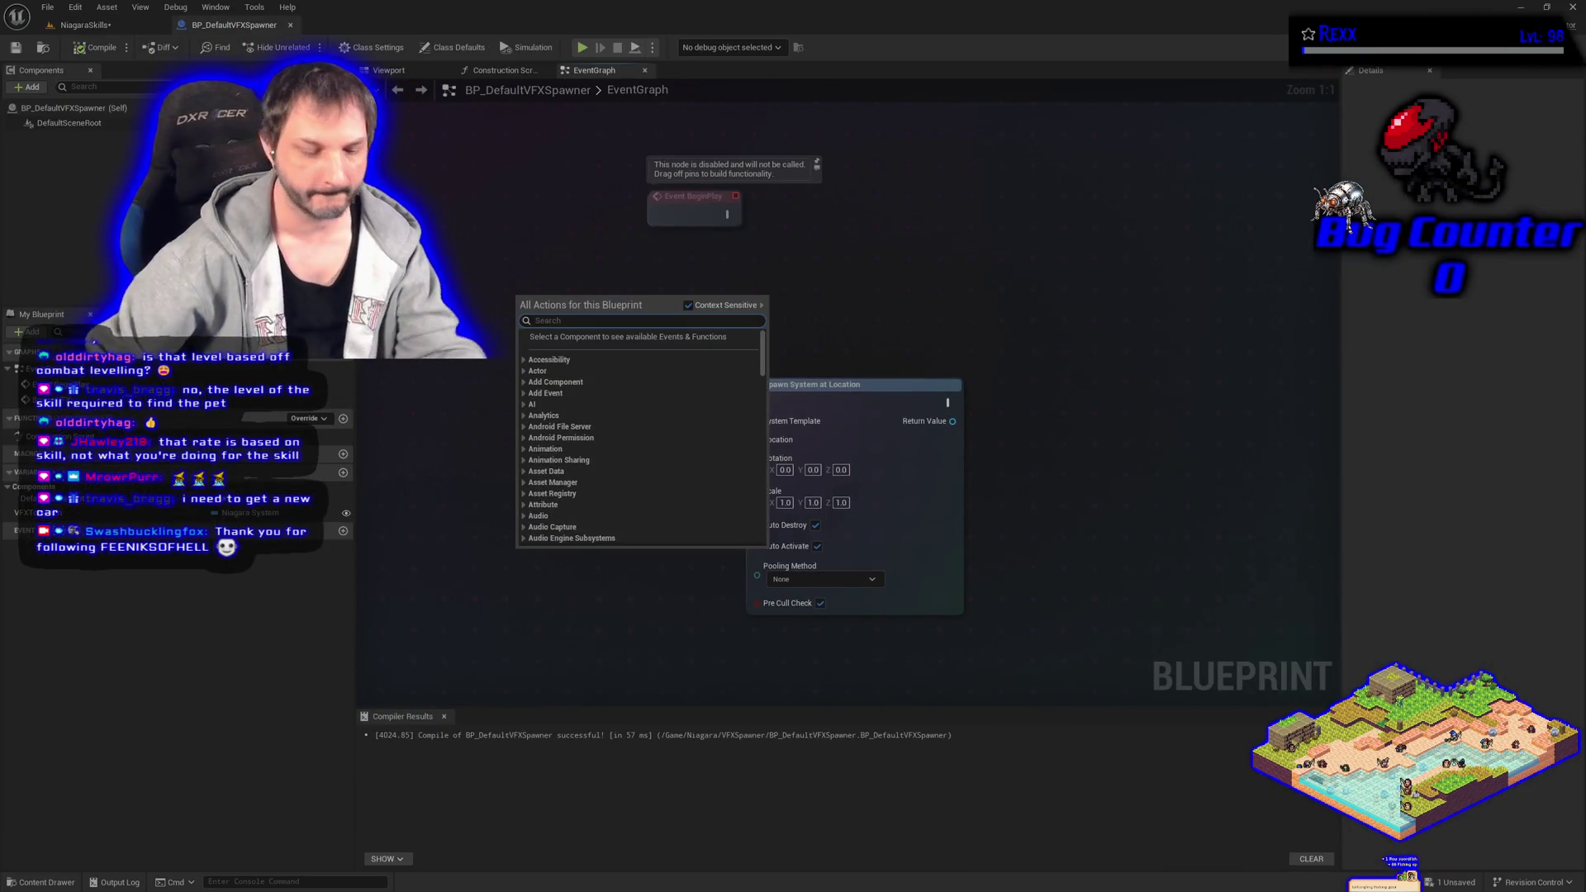
text(is v)
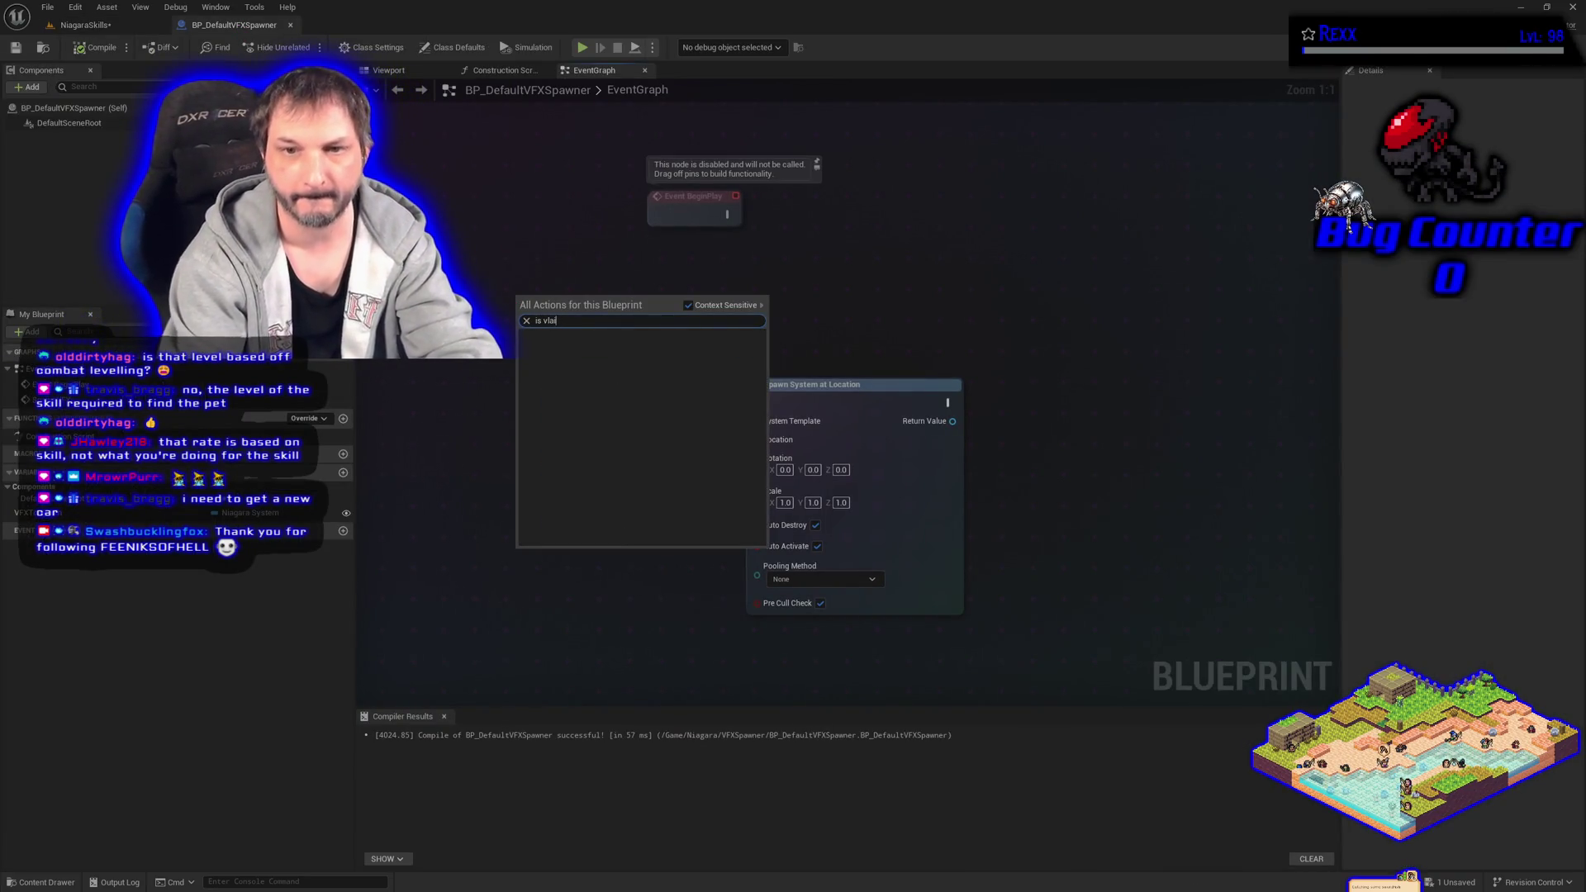
text(a)
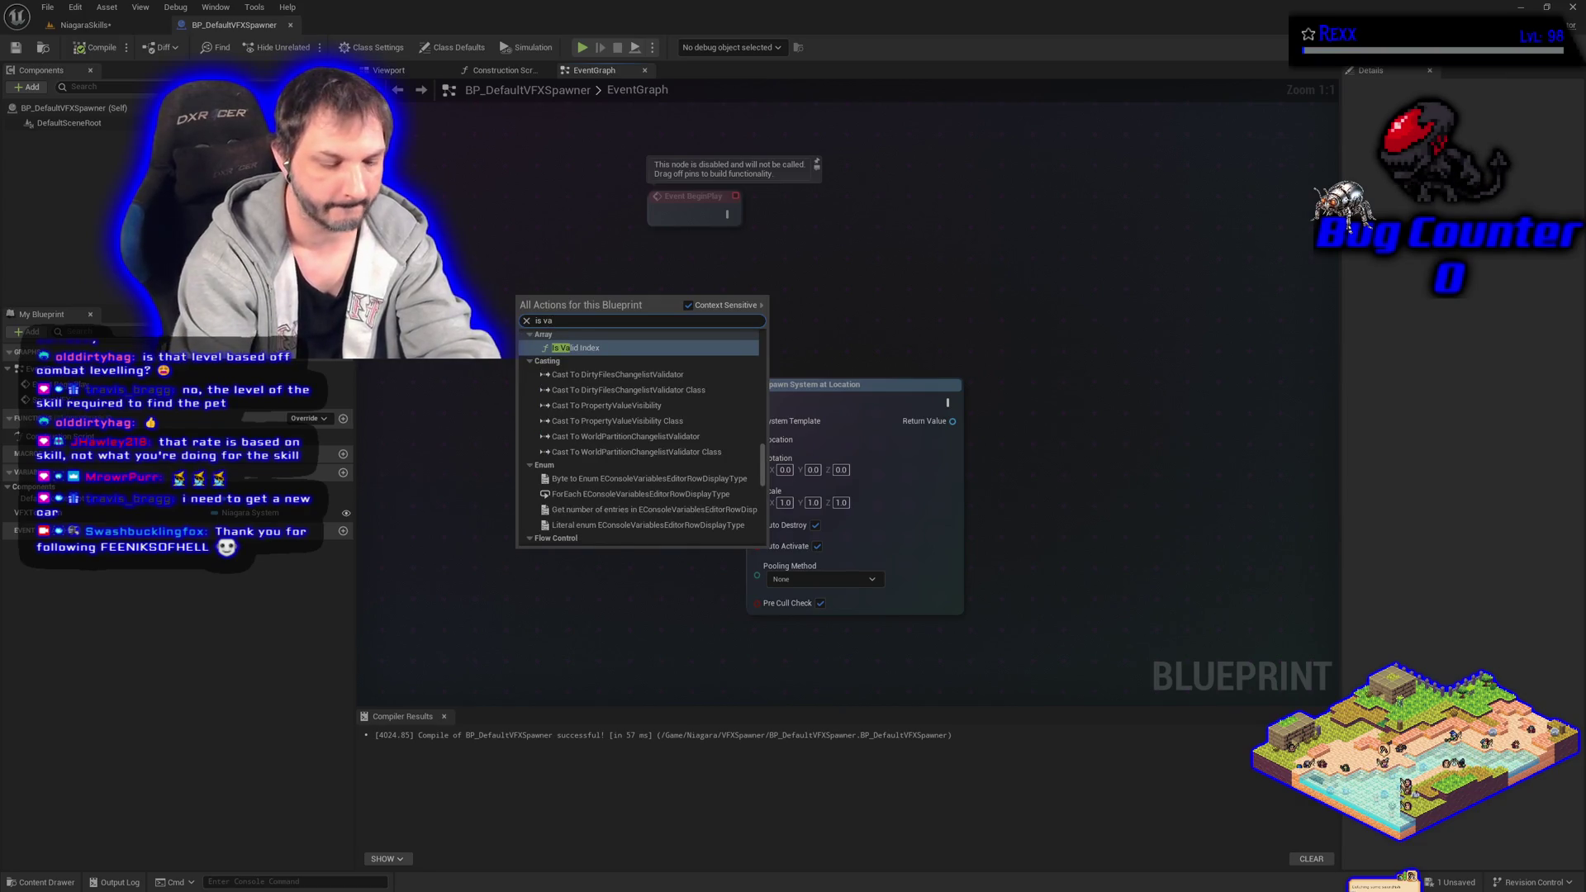
text(lid)
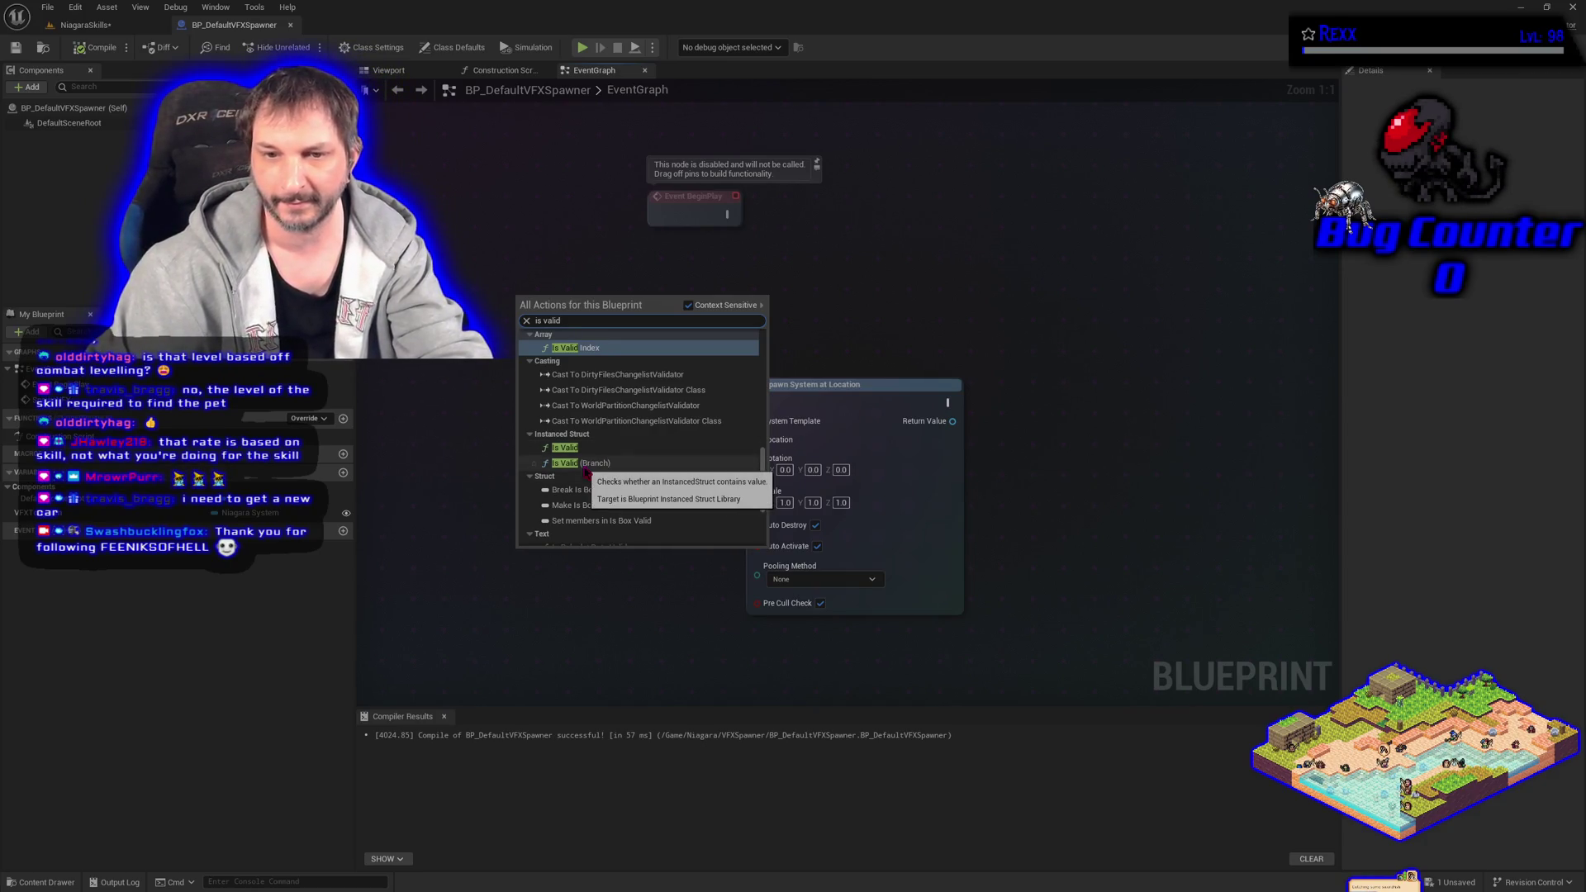
scroll(578, 455, down, 3)
scroll(576, 453, down, 2)
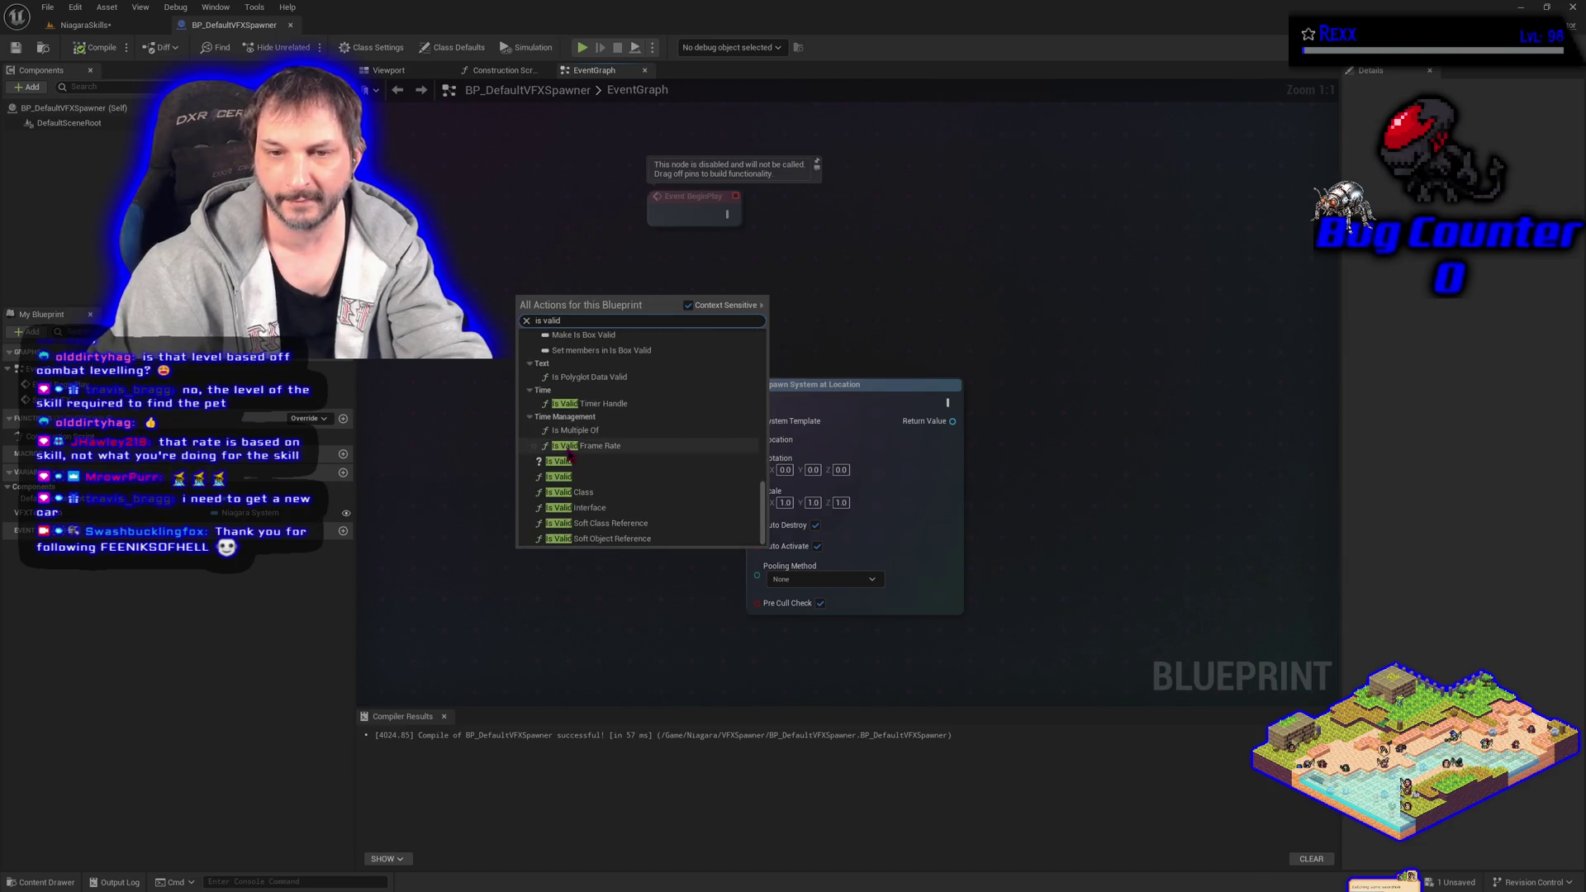
click(560, 481)
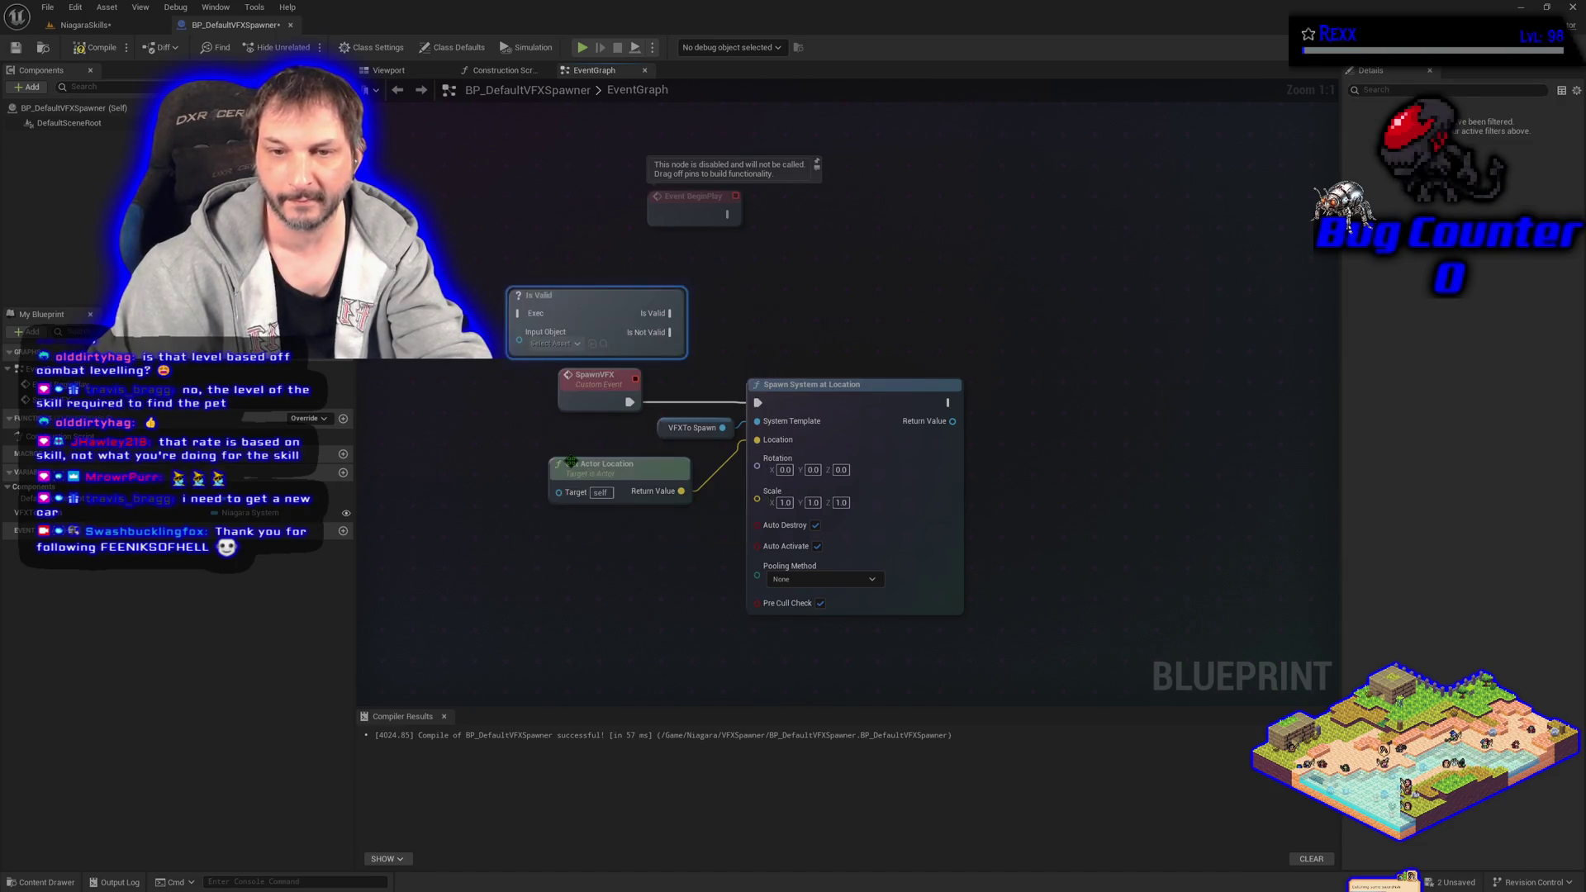
click(693, 428)
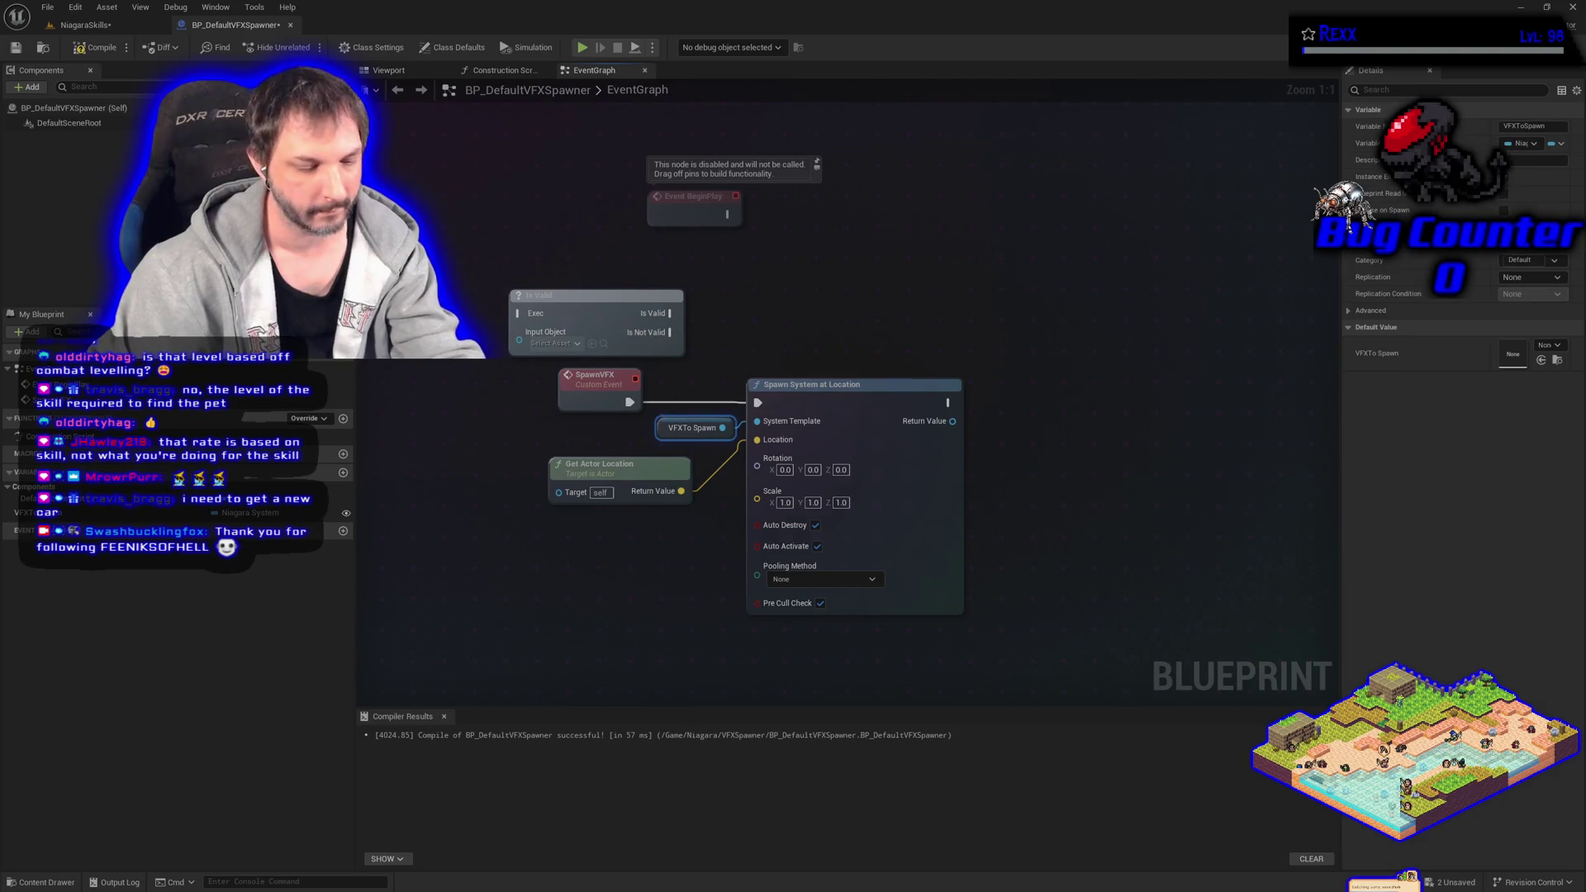
drag(722, 427, 519, 332)
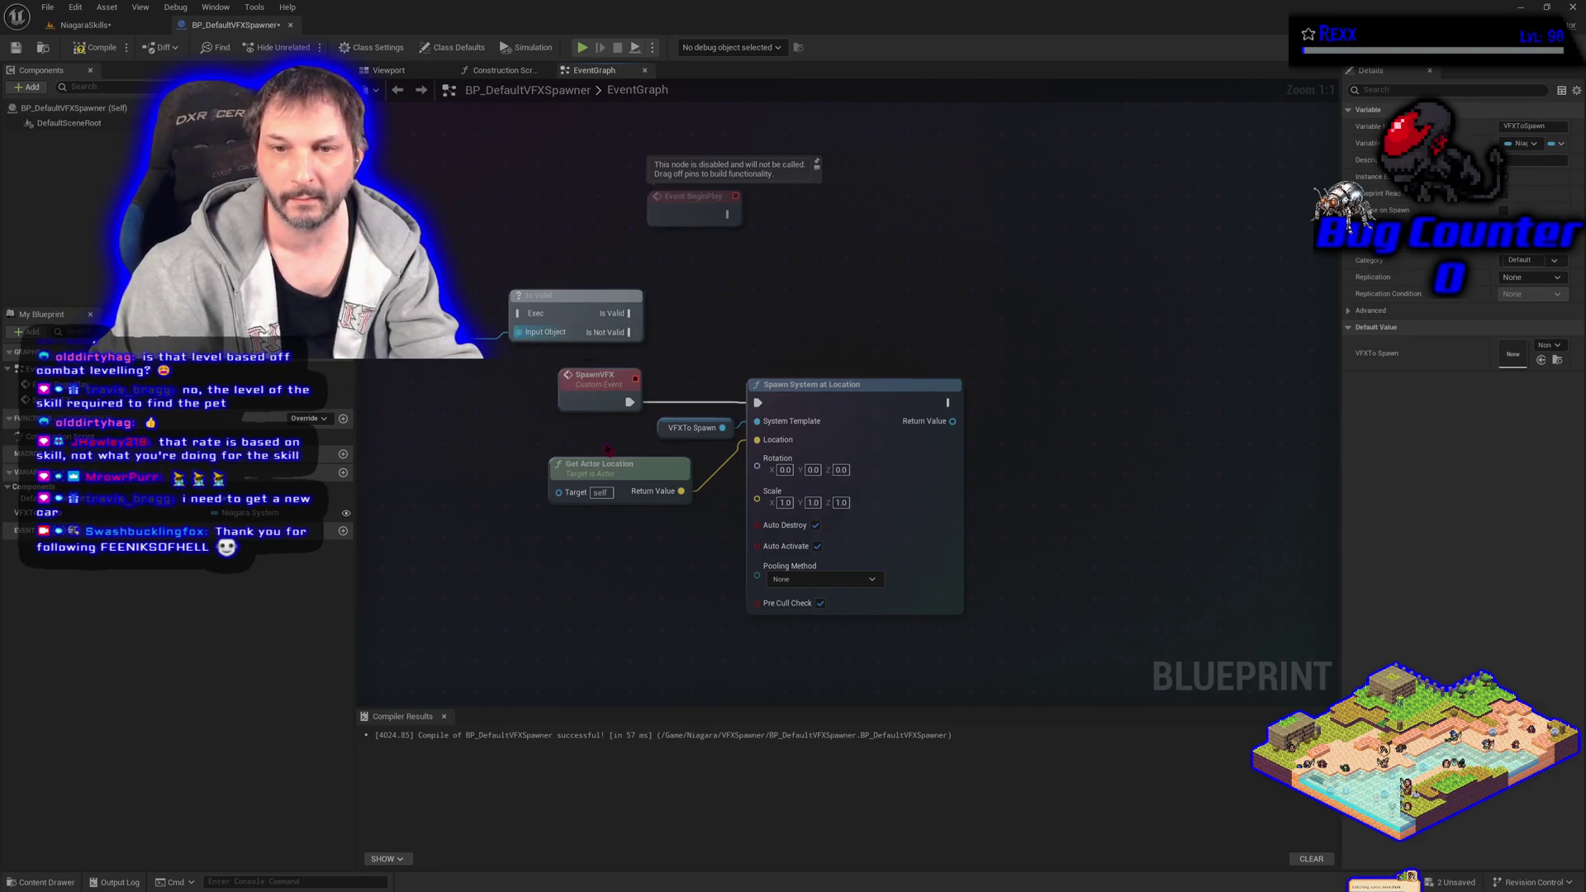
Route SpawnVFX through Is Valid into Spawn System at Location, then compile and save.
mouse_move(735, 450)
mouse_down()
mouse_move(677, 495)
mouse_move(871, 390)
mouse_move(1228, 389)
mouse_up()
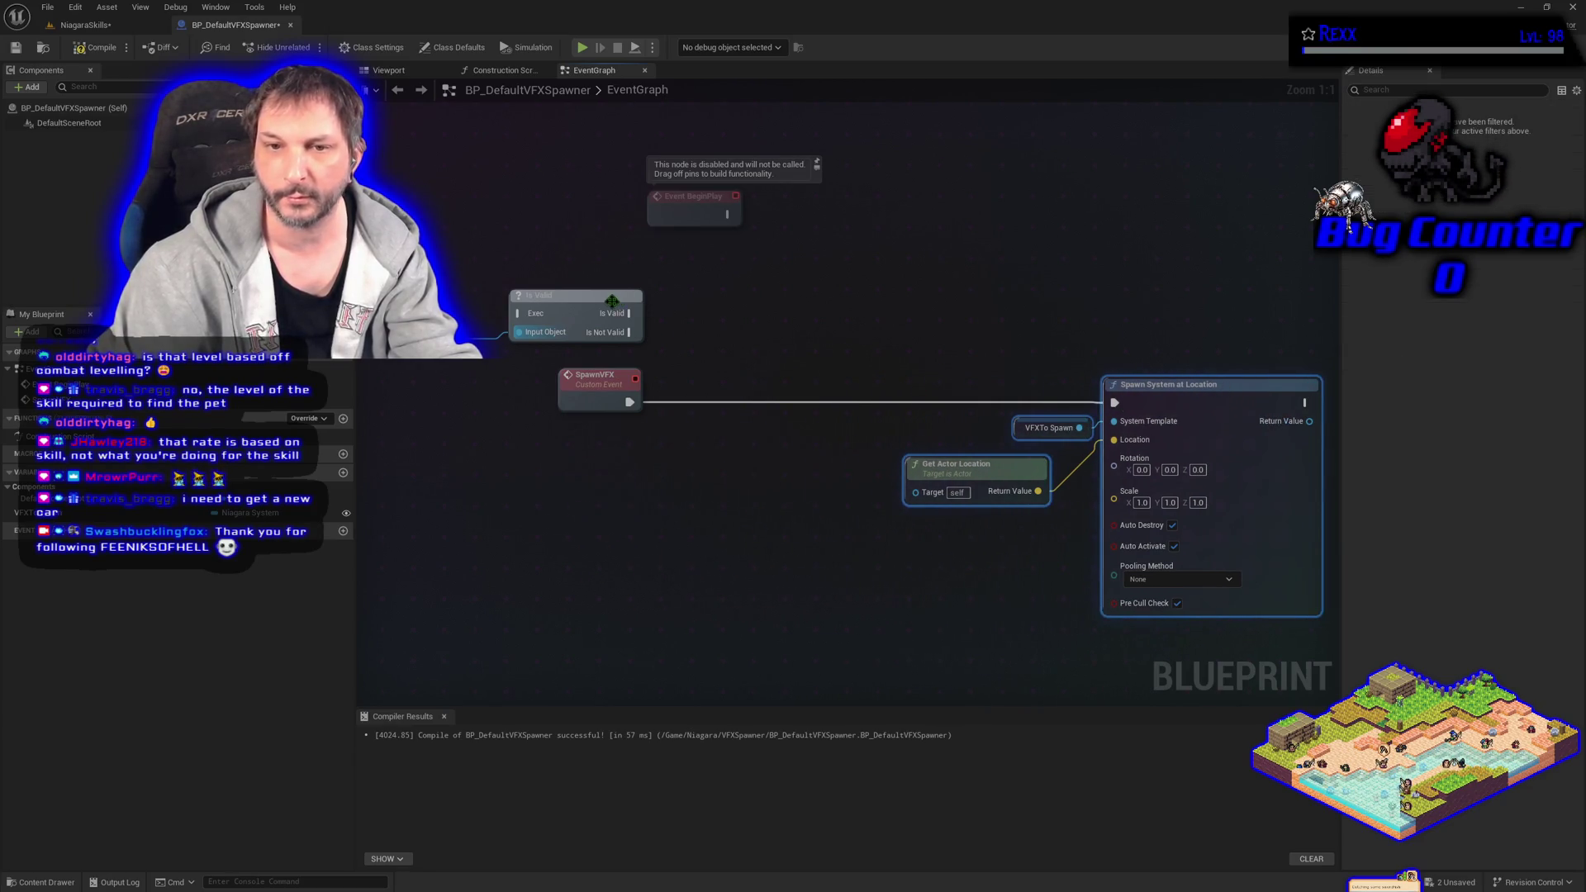
drag(564, 313, 881, 402)
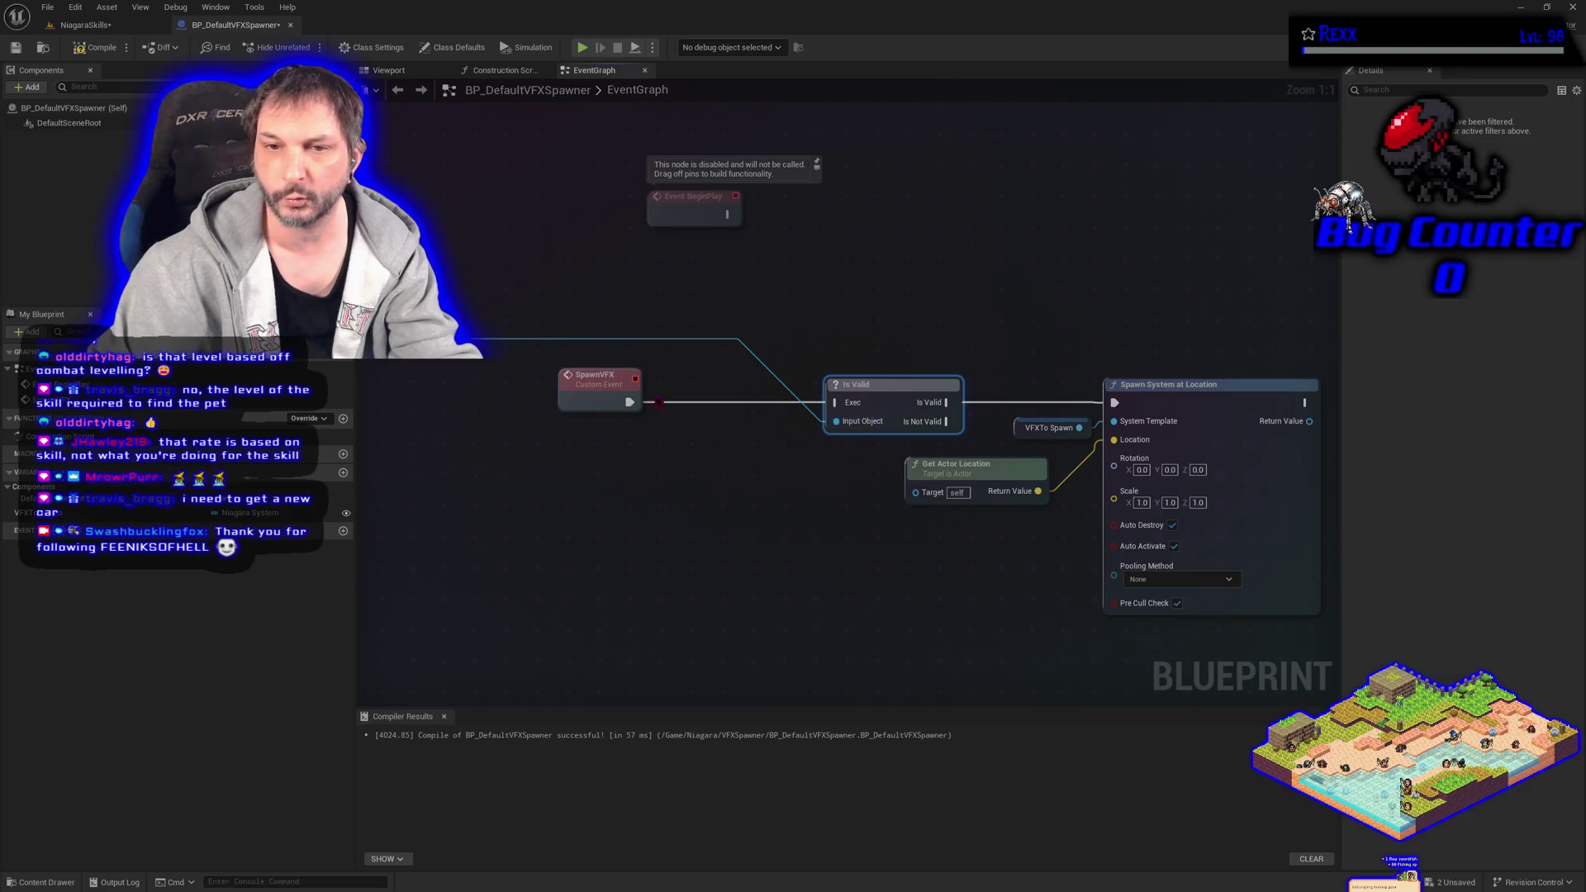
drag(627, 403, 835, 402)
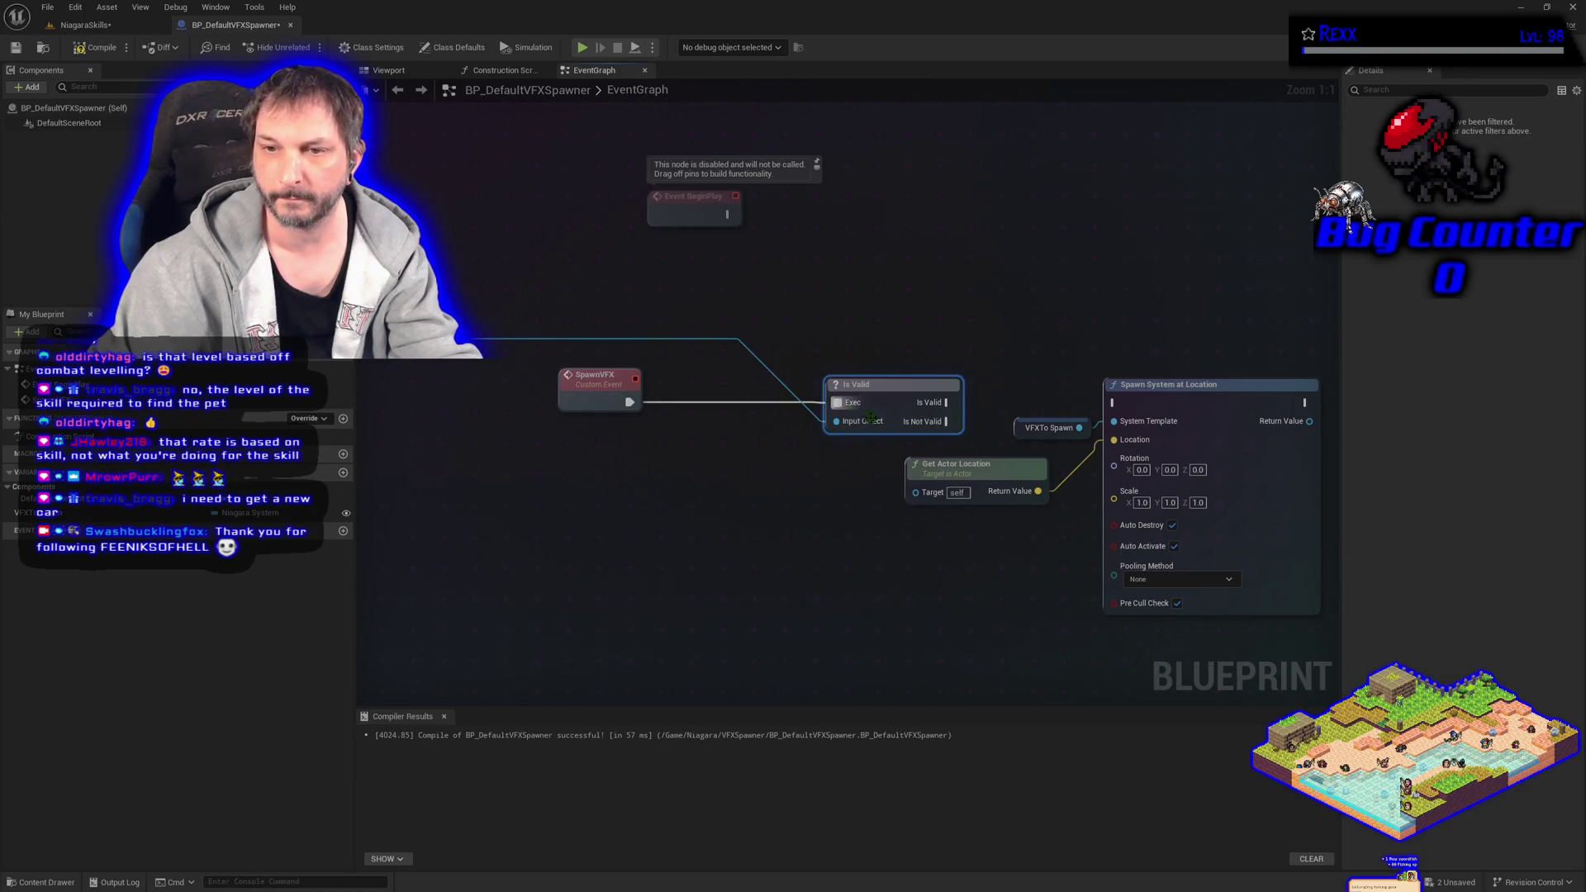
drag(945, 402, 1114, 403)
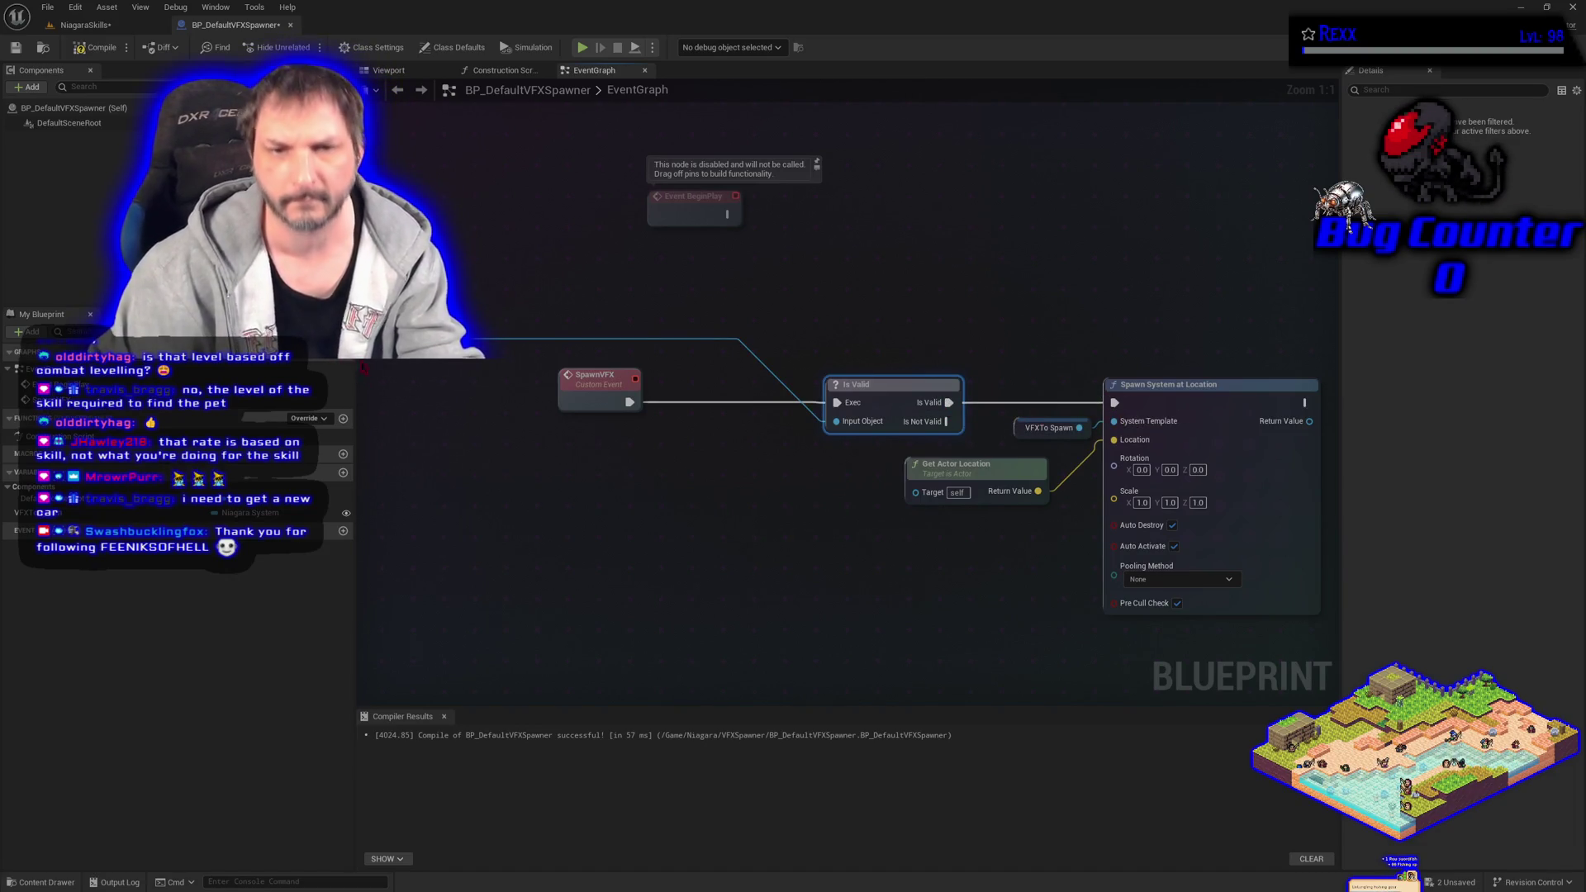
mouse_move(29, 512)
mouse_down()
mouse_move(661, 412)
mouse_move(836, 422)
mouse_up()
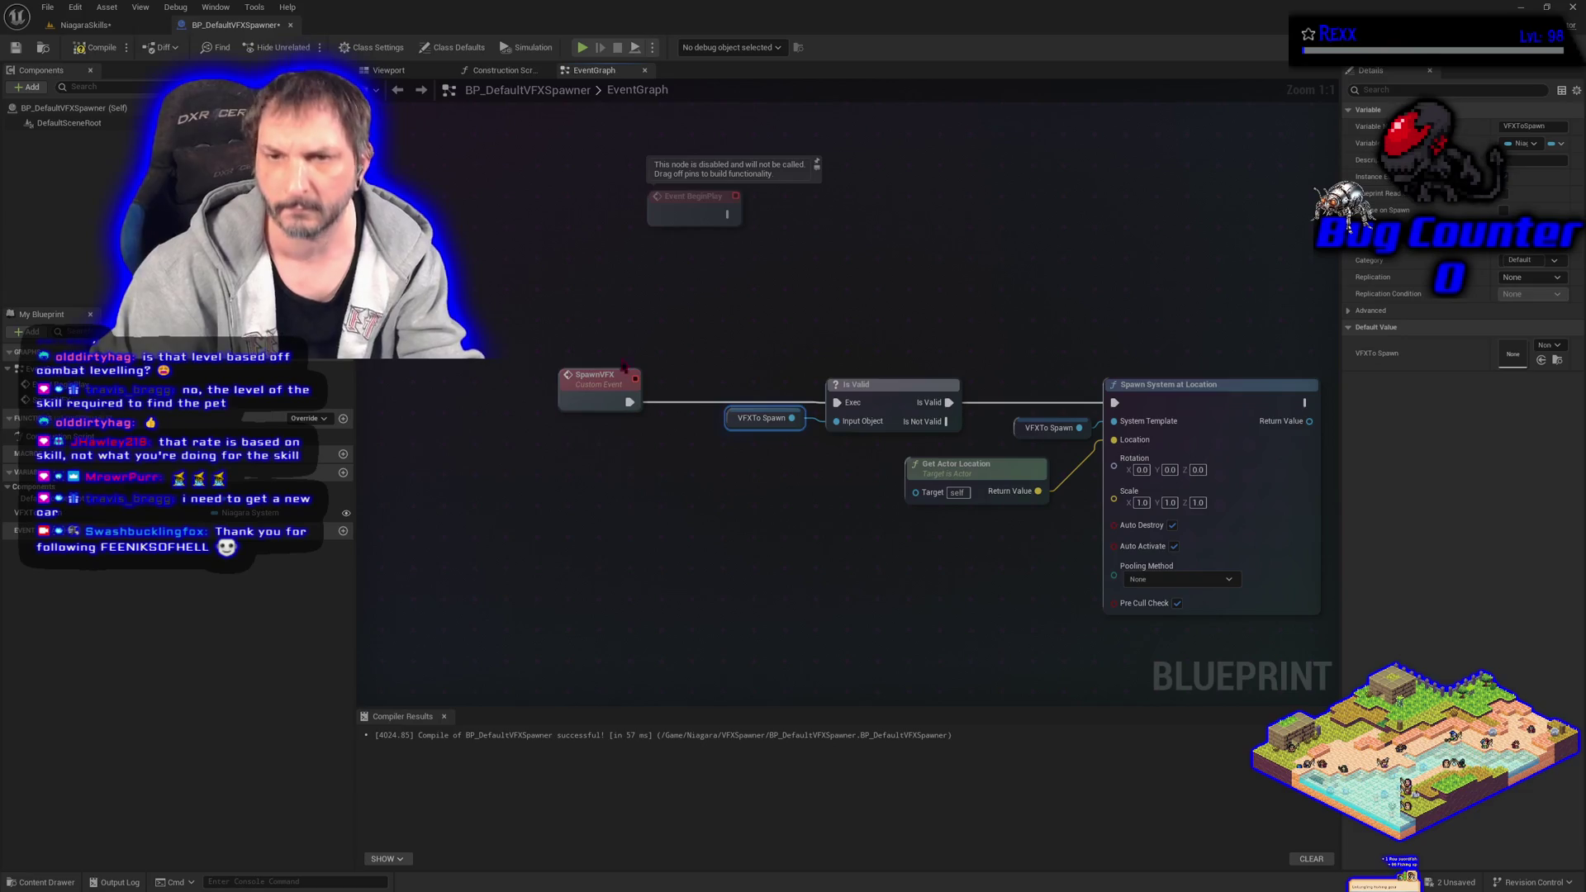
click(111, 51)
click(671, 516)
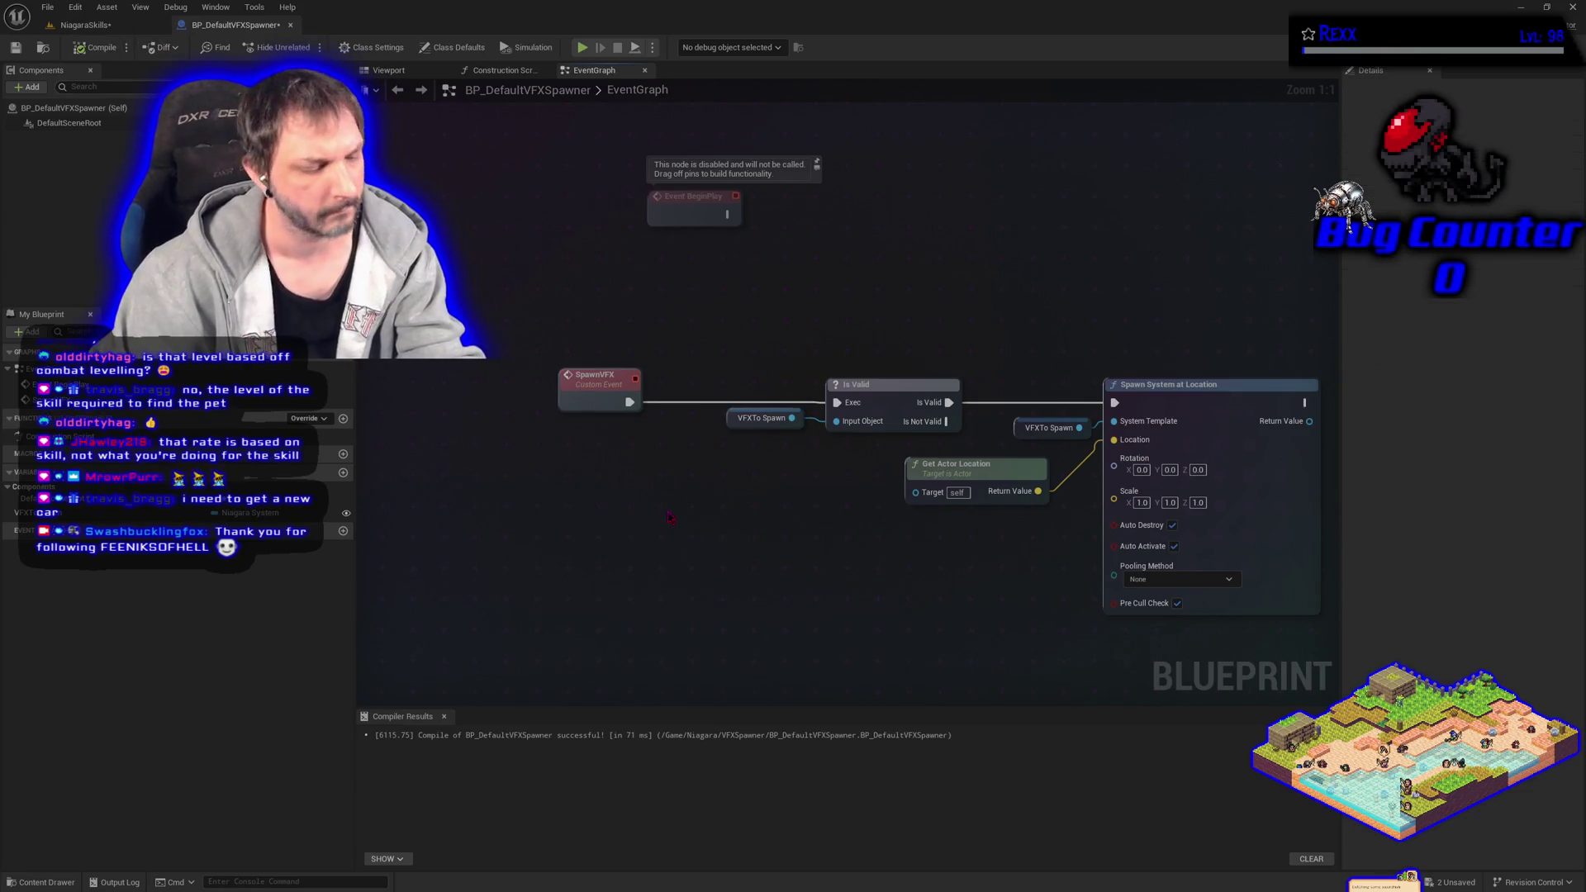
key(ctrl+shift+s)
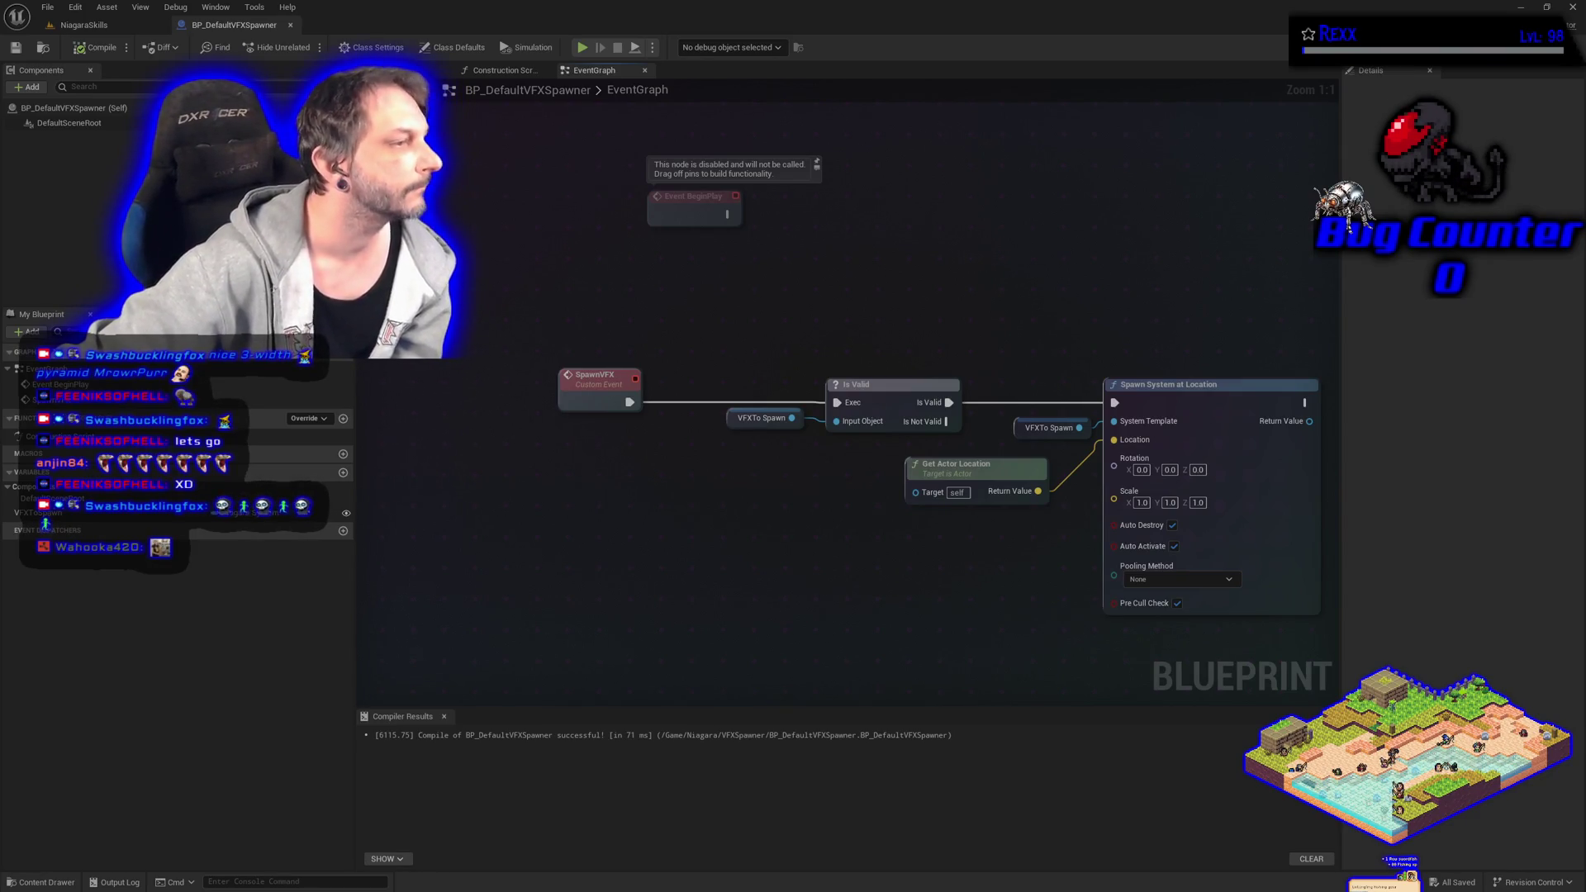
Add a Spawn VFX call after Event BeginPlay, then compile and save the blueprint.
drag(726, 213, 832, 232)
text(wn vfx)
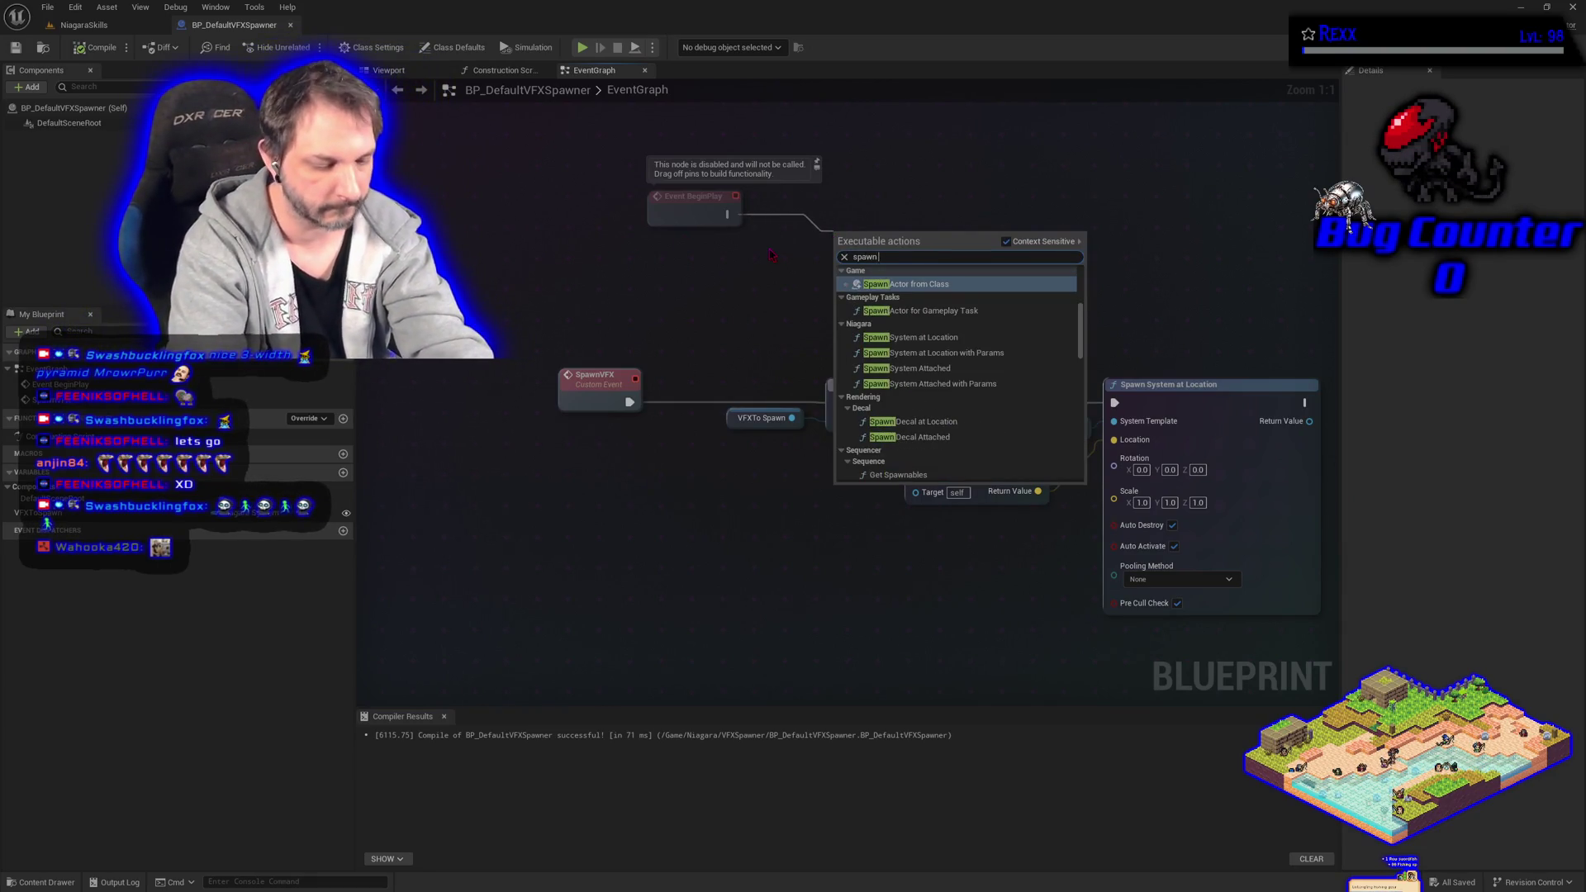
key(Return)
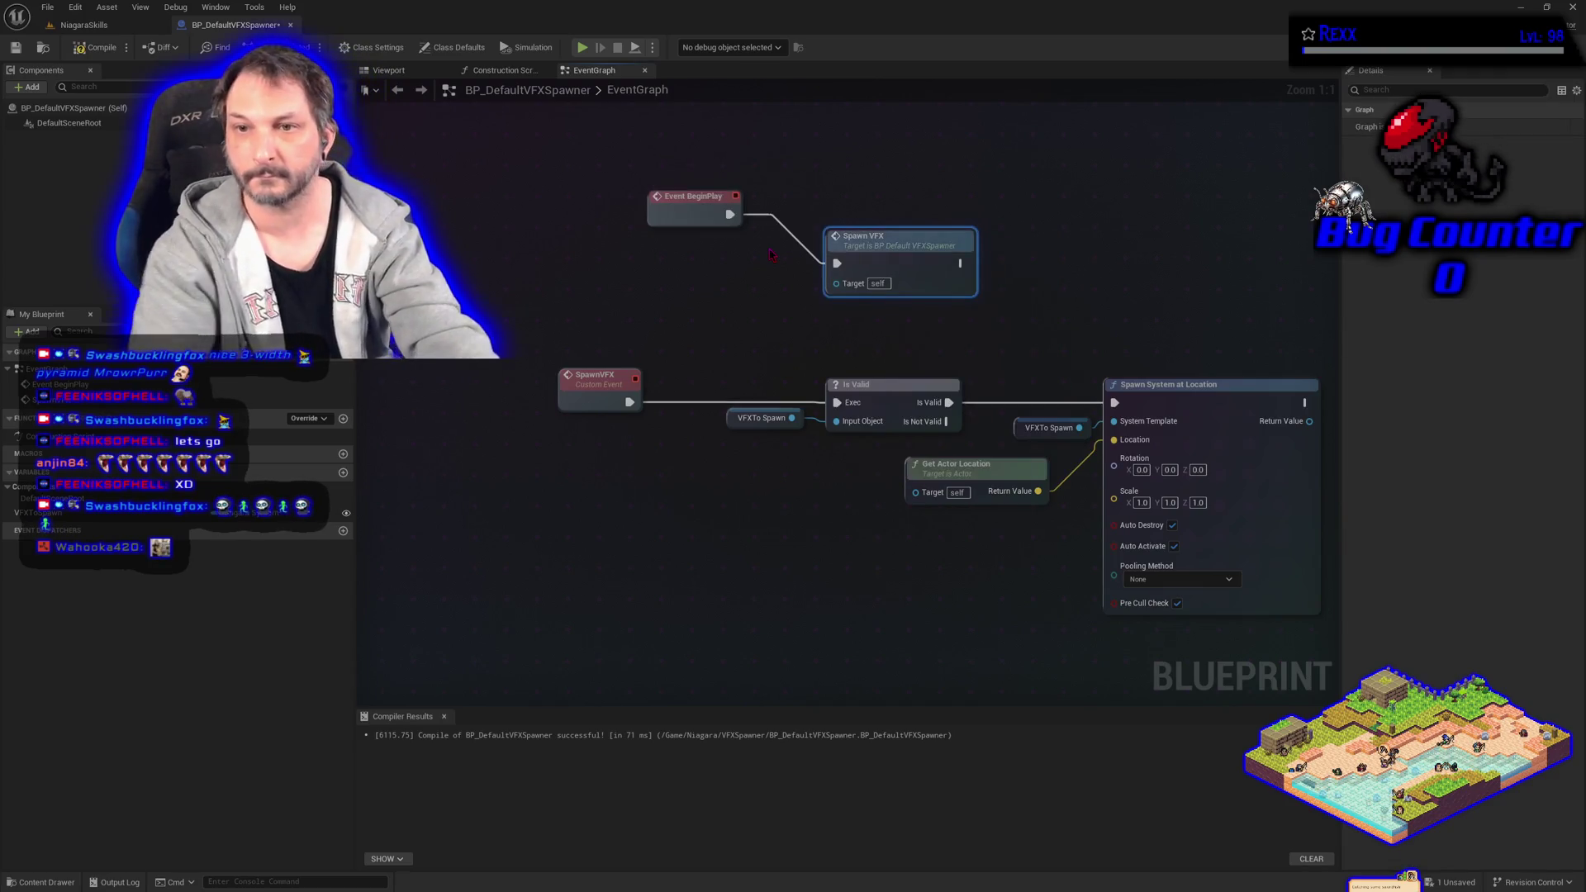
drag(871, 266, 811, 217)
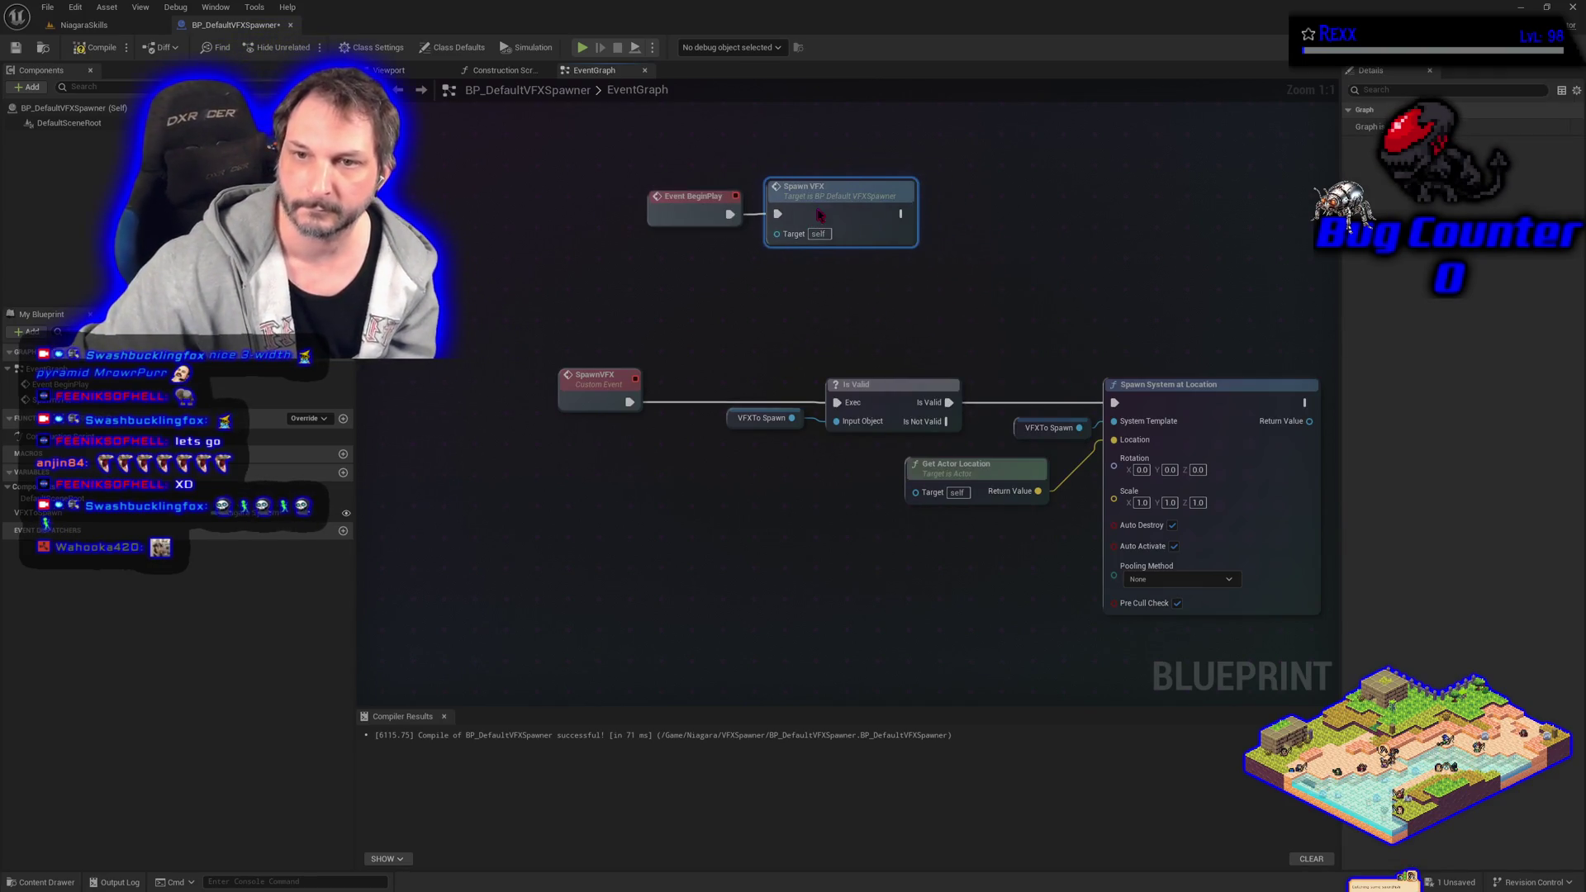
click(95, 48)
click(15, 47)
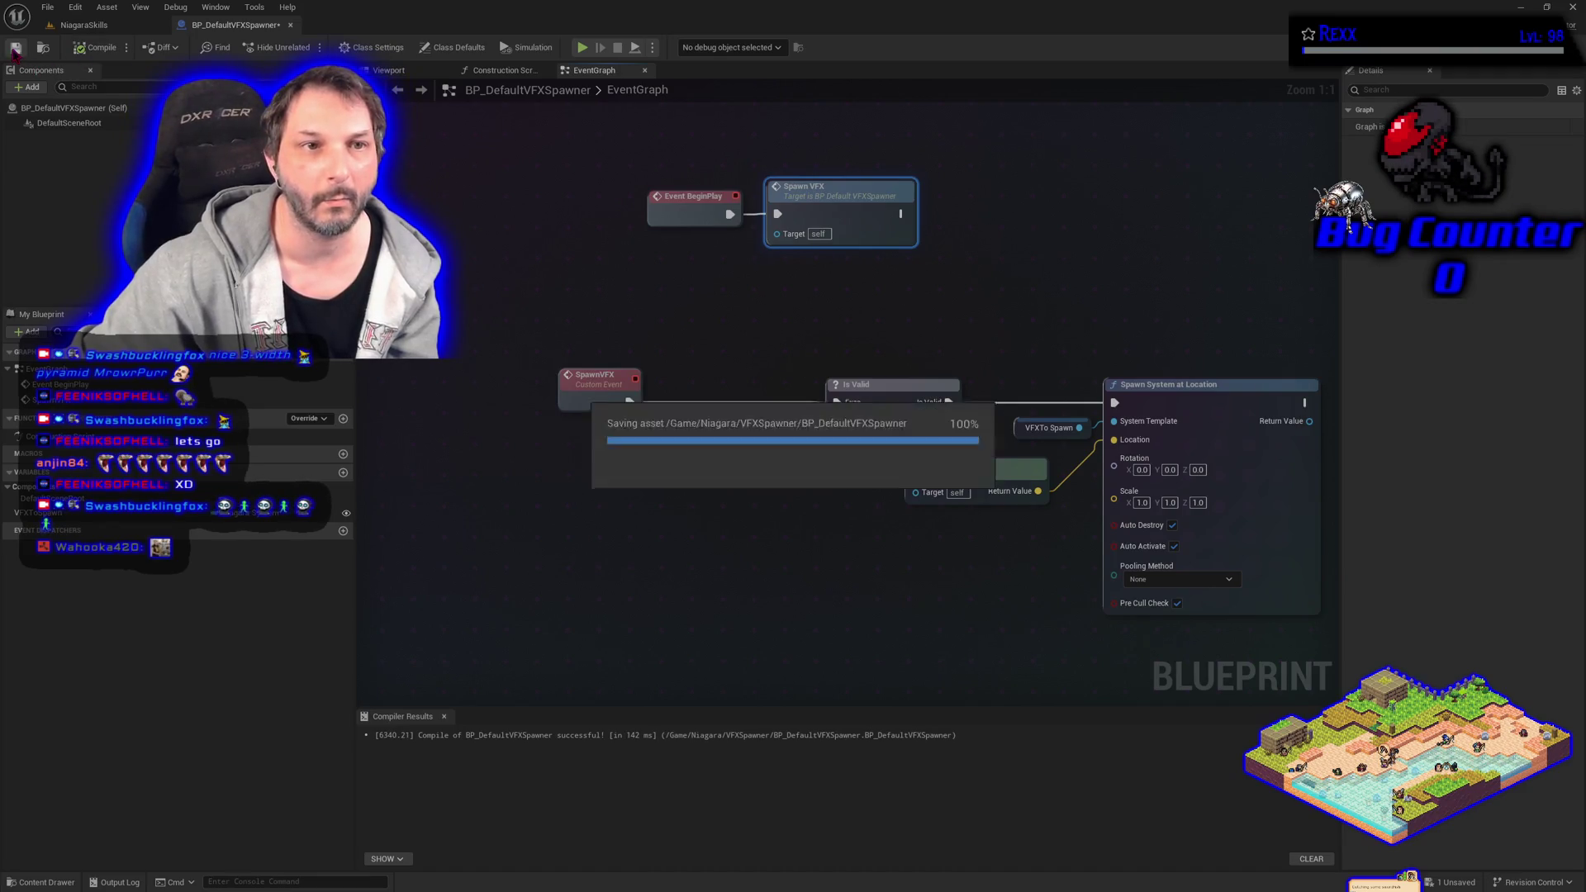
Tidy the spawning-chain node layout, repositioning the VFXTo Spawn getter node.
drag(1039, 605, 946, 568)
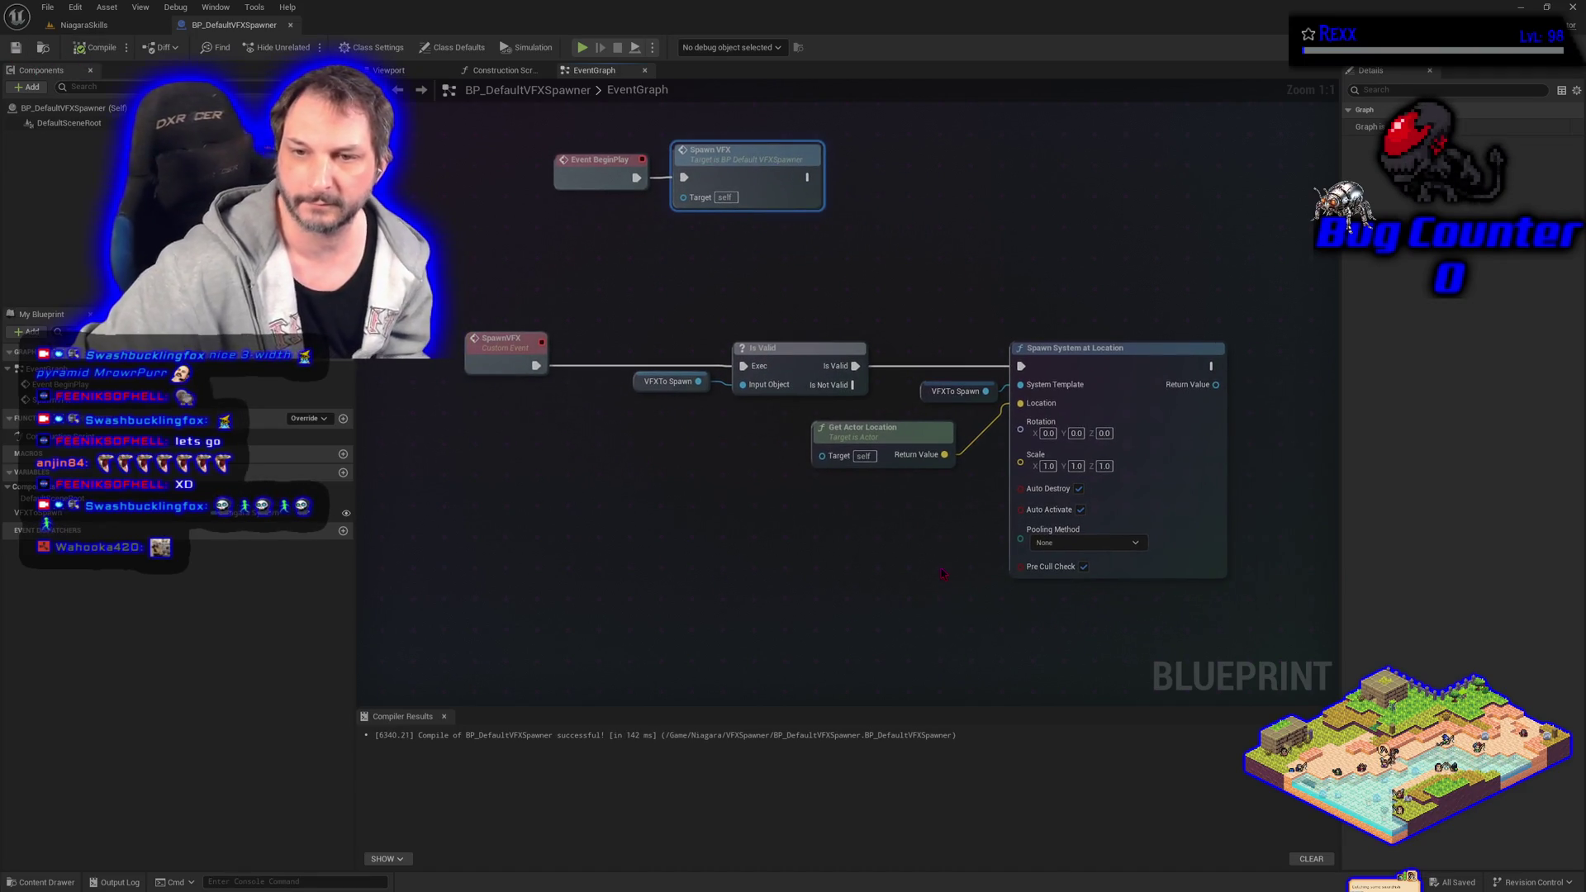
mouse_move(653, 298)
mouse_down()
mouse_move(1151, 570)
mouse_move(1024, 607)
mouse_move(1214, 609)
mouse_move(1249, 632)
mouse_up()
click(1249, 632)
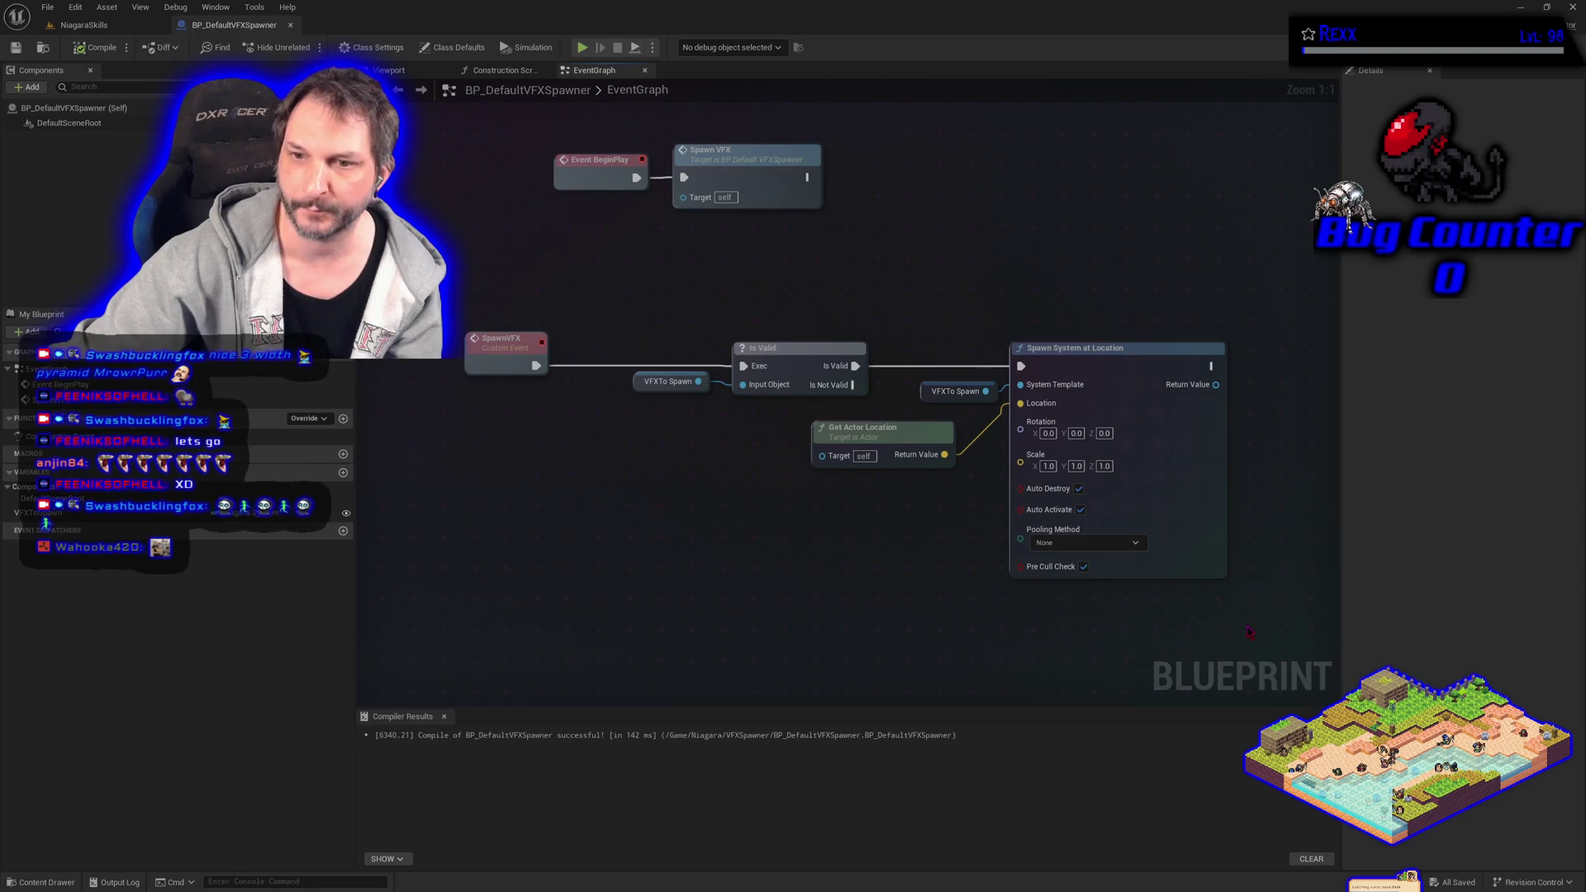
drag(931, 387, 917, 397)
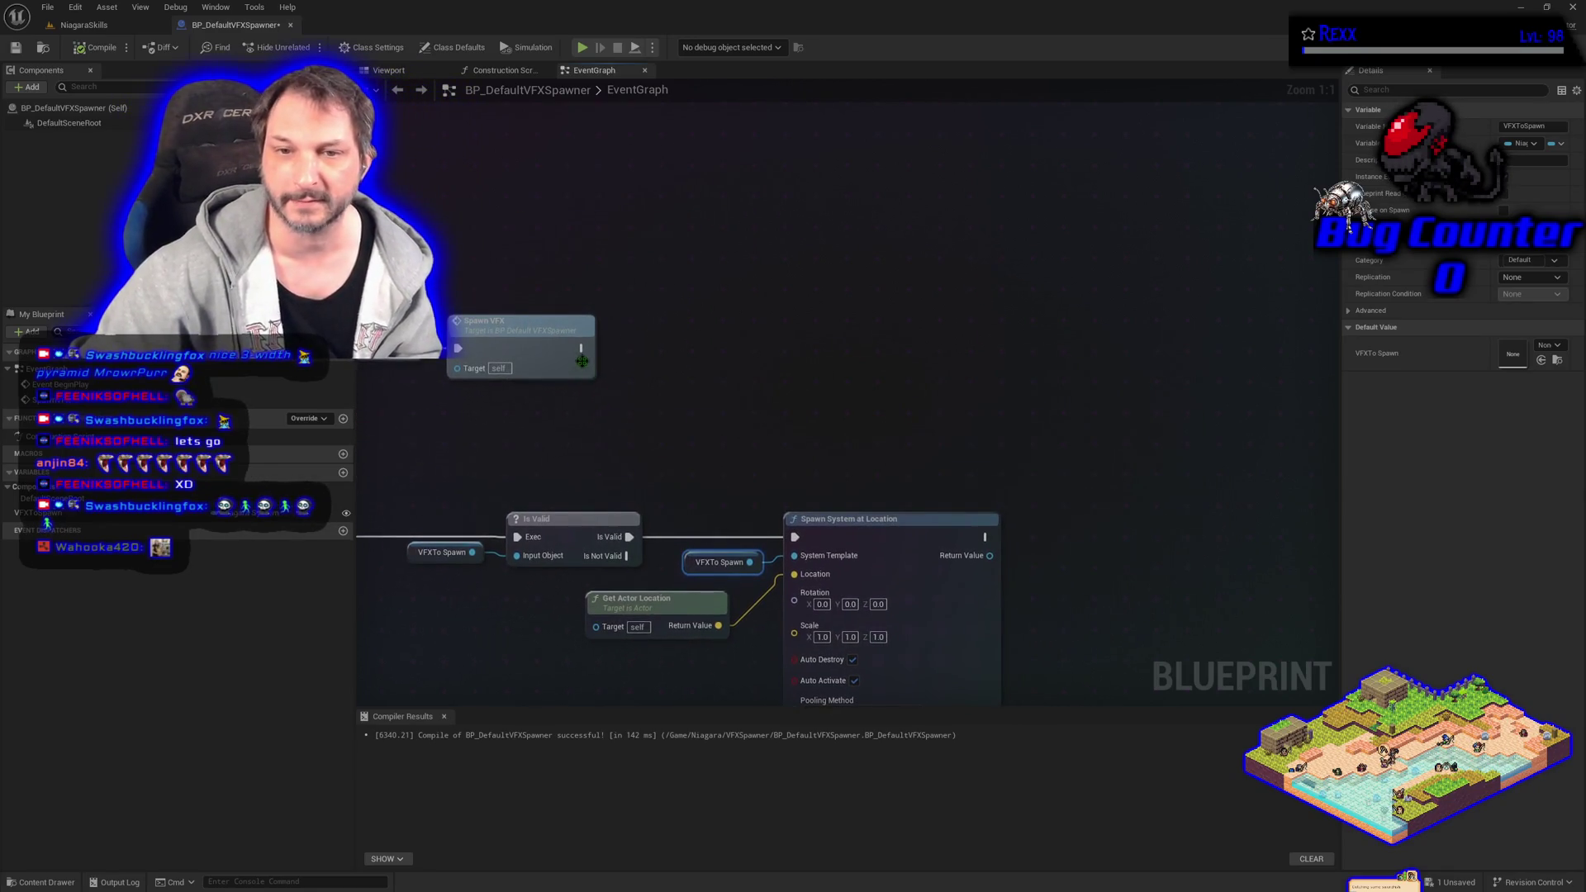
Add a Set Timer by Event node after Spawn VFX.
drag(581, 348, 633, 347)
text(se)
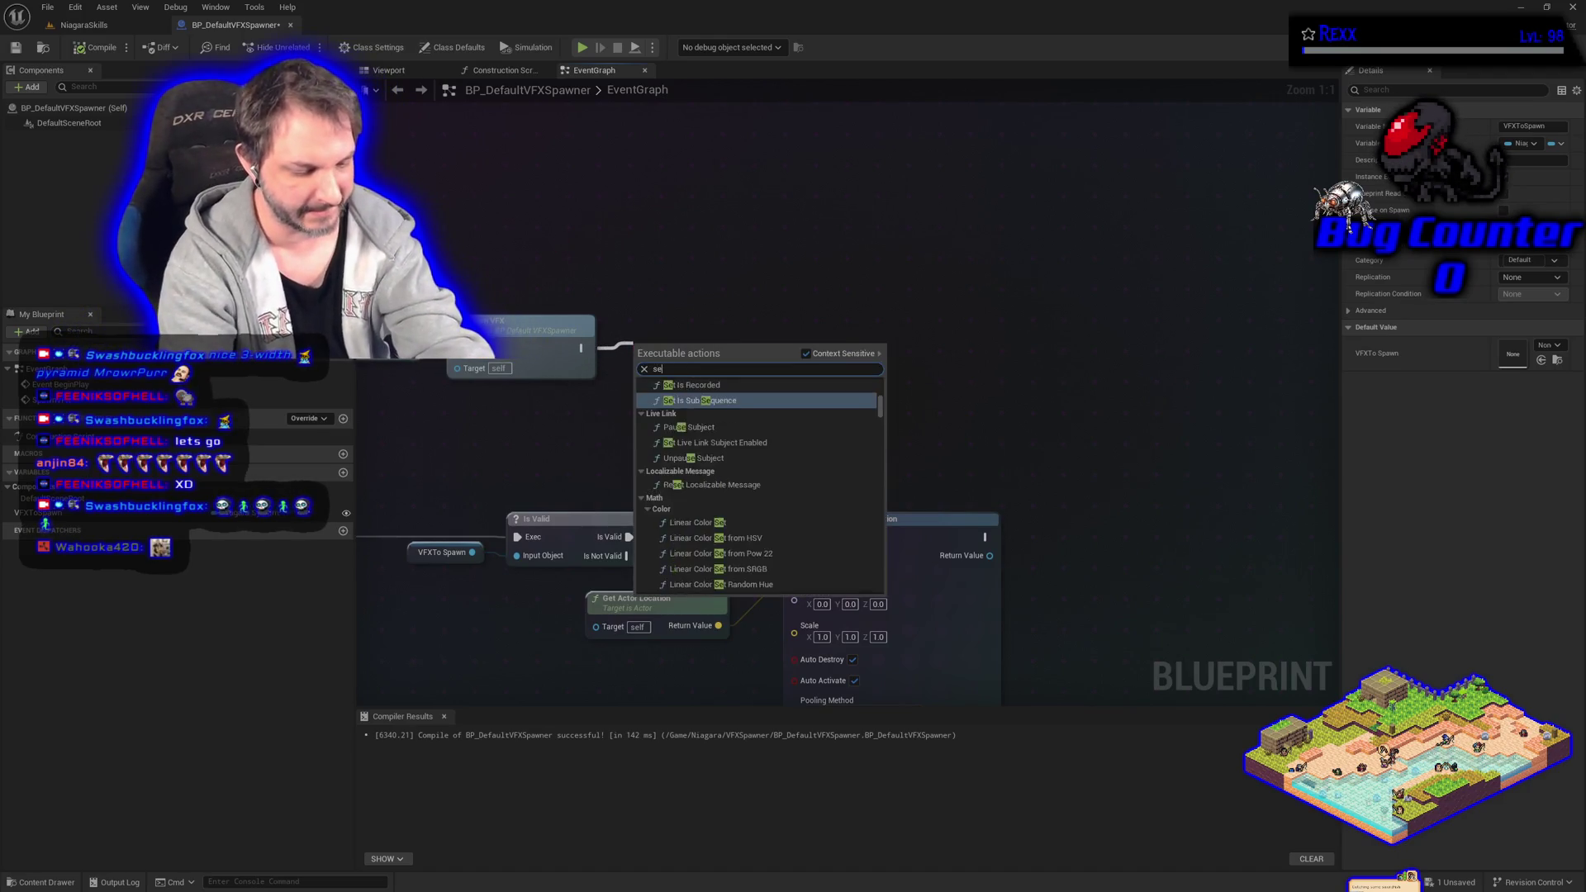
text(t timer)
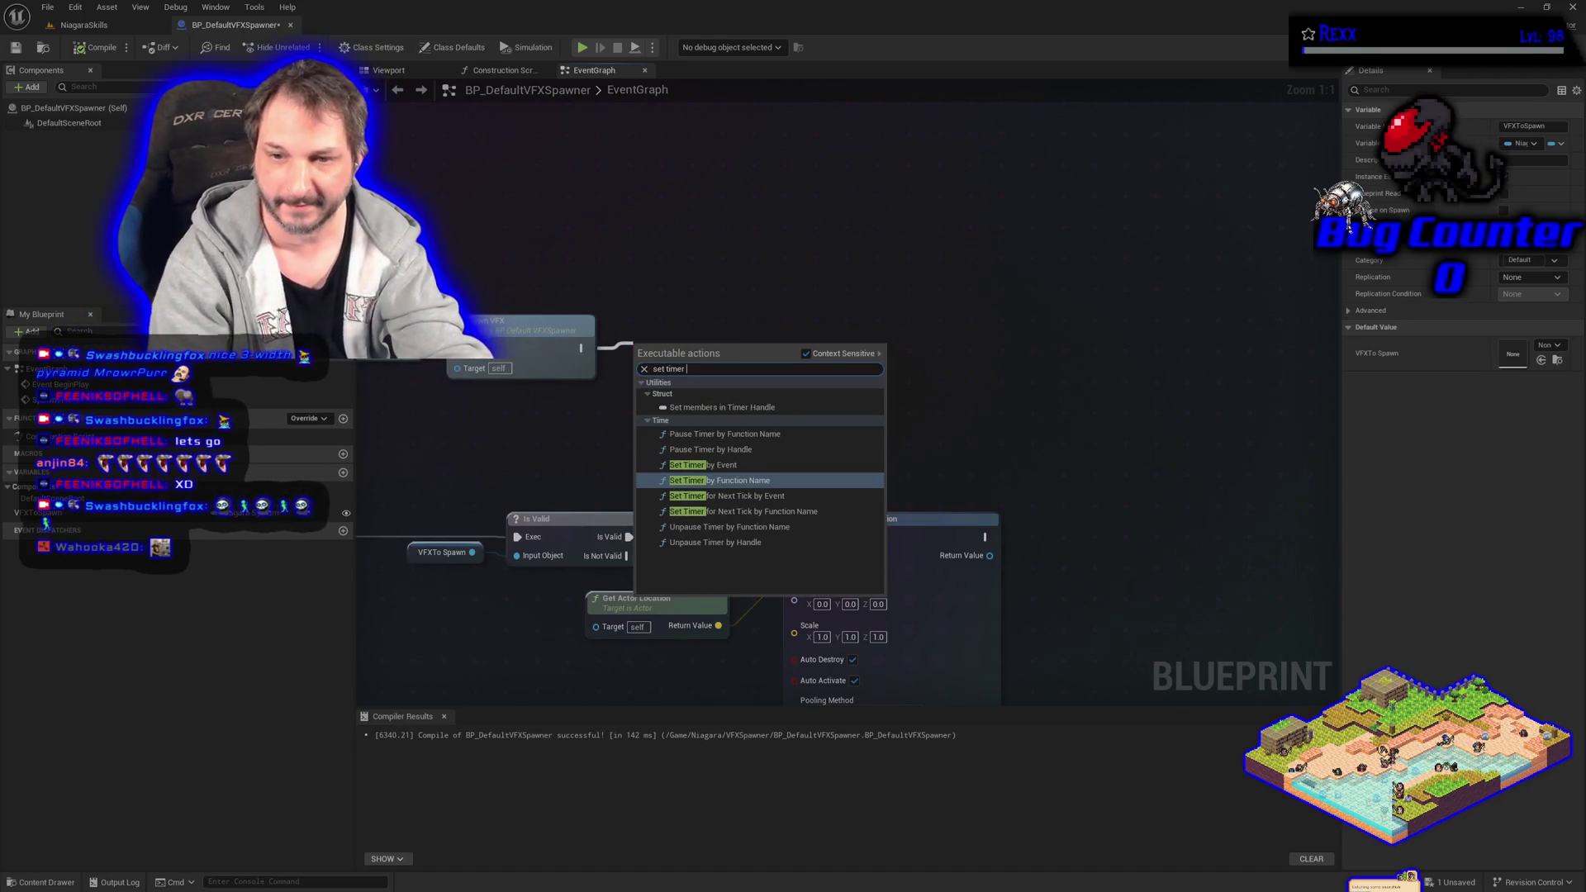
key(Up)
key(Return)
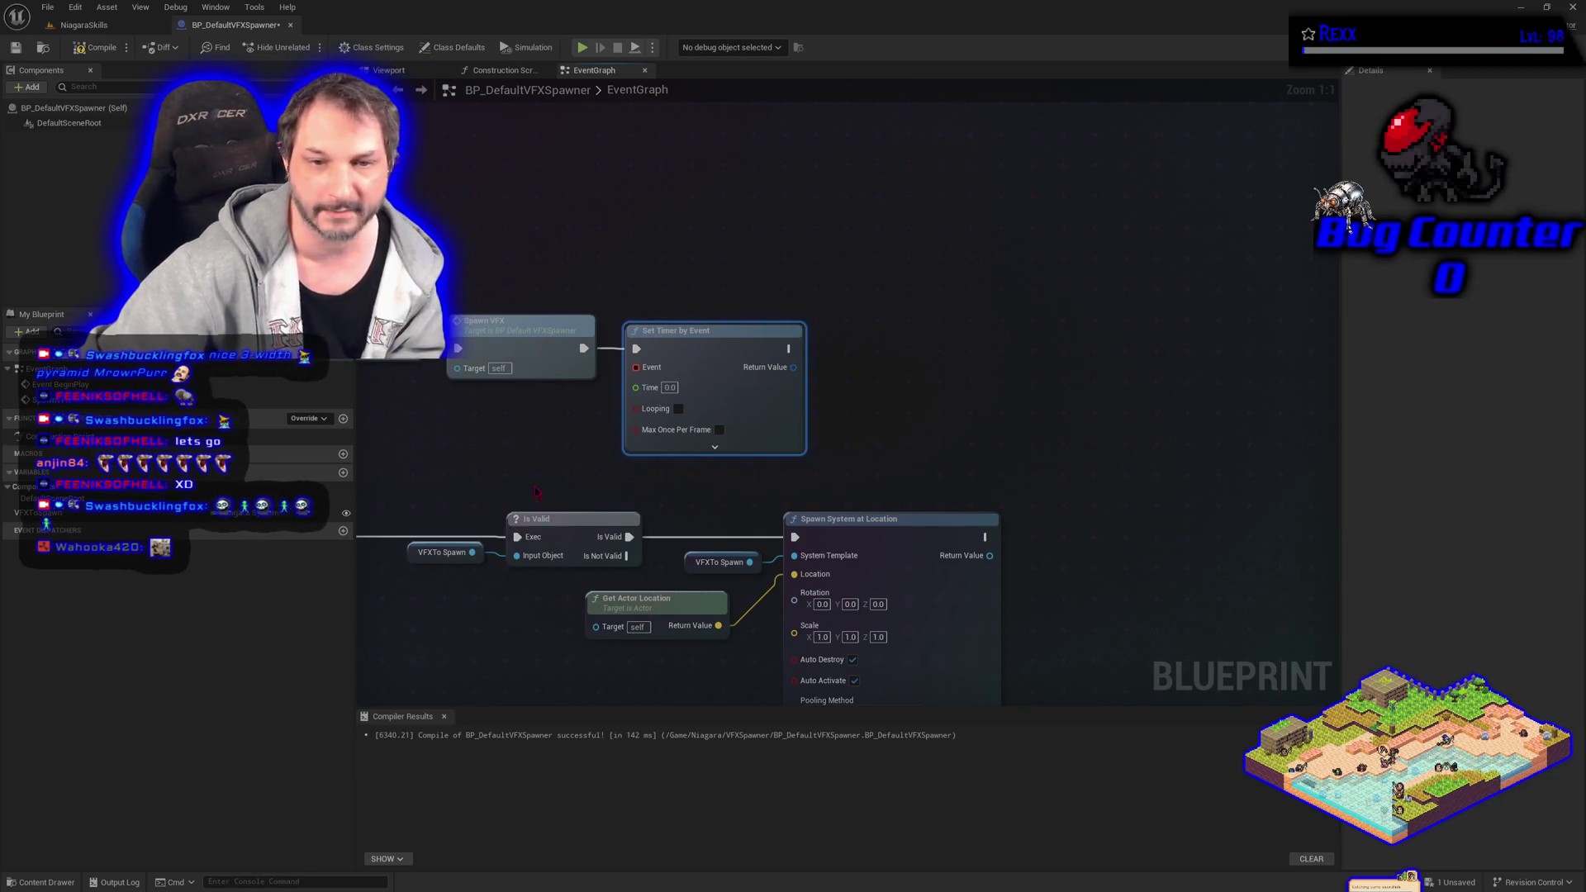
Bind the SpawnVFX event to the timer's Event input, then compile and save.
drag(536, 492, 725, 400)
mouse_move(509, 425)
mouse_down()
mouse_move(784, 330)
mouse_move(830, 285)
mouse_up()
key(F7)
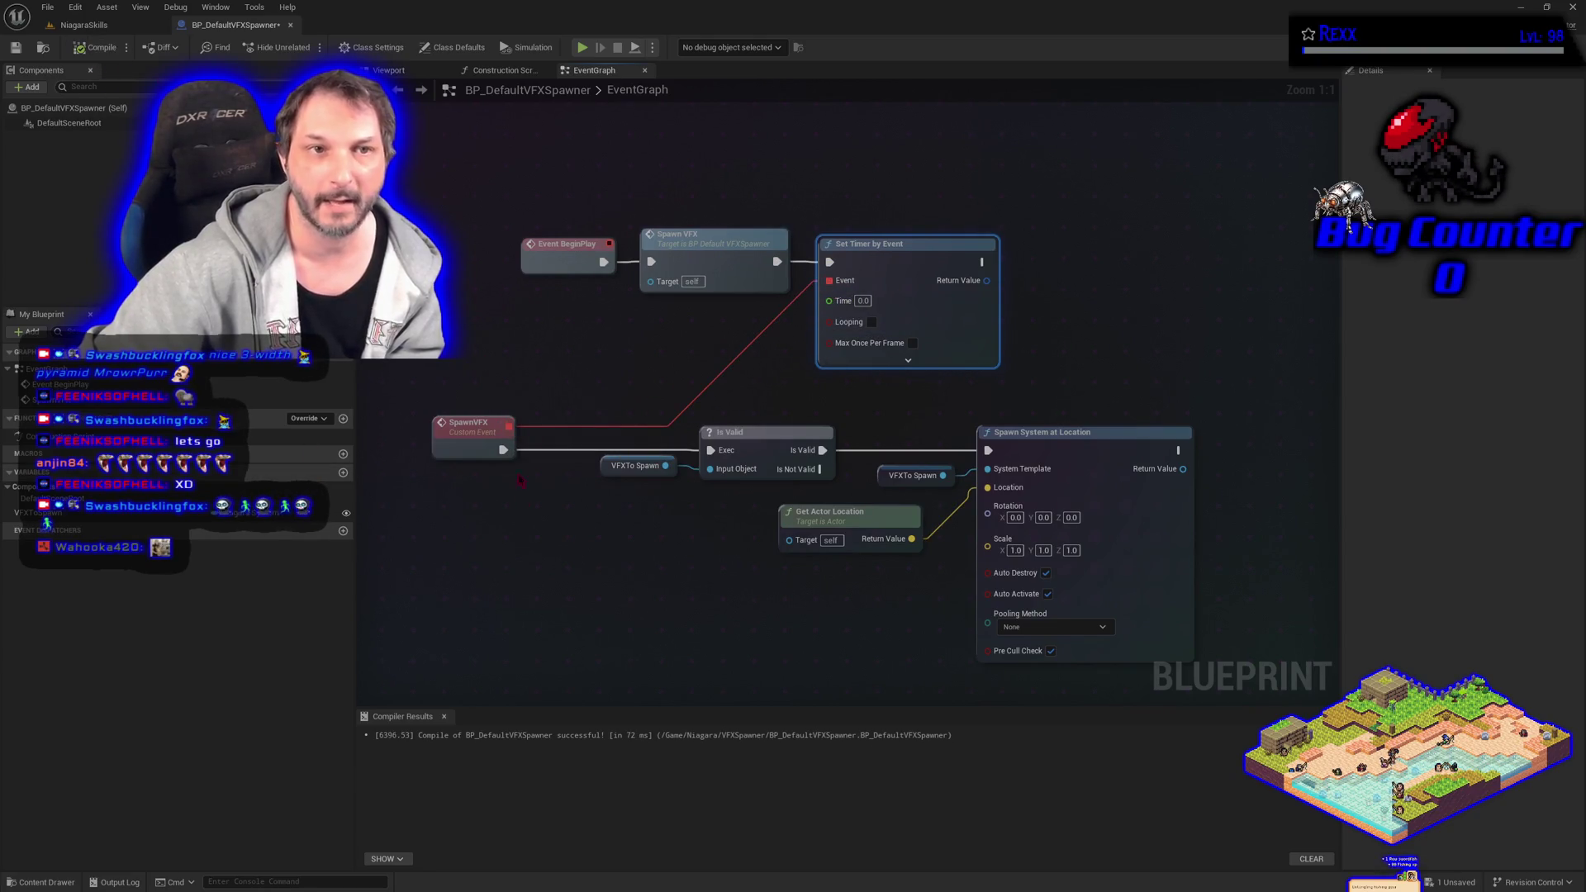
click(526, 504)
key(ctrl+s)
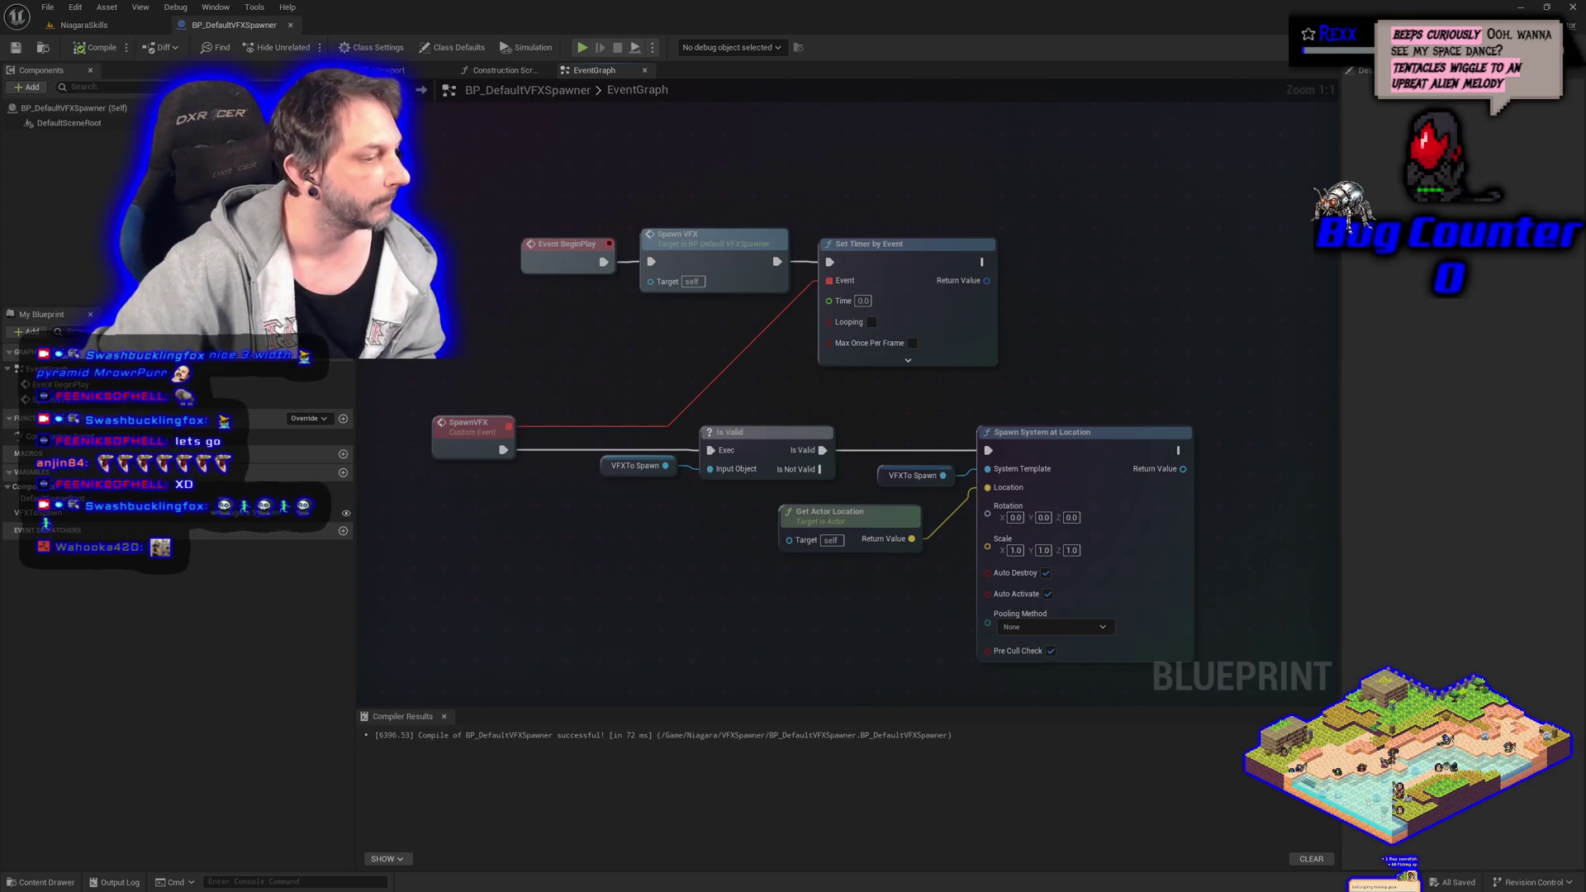
Play the Chicken Attack video fullscreen with higher volume, then exit fullscreen.
key(alt+Tab)
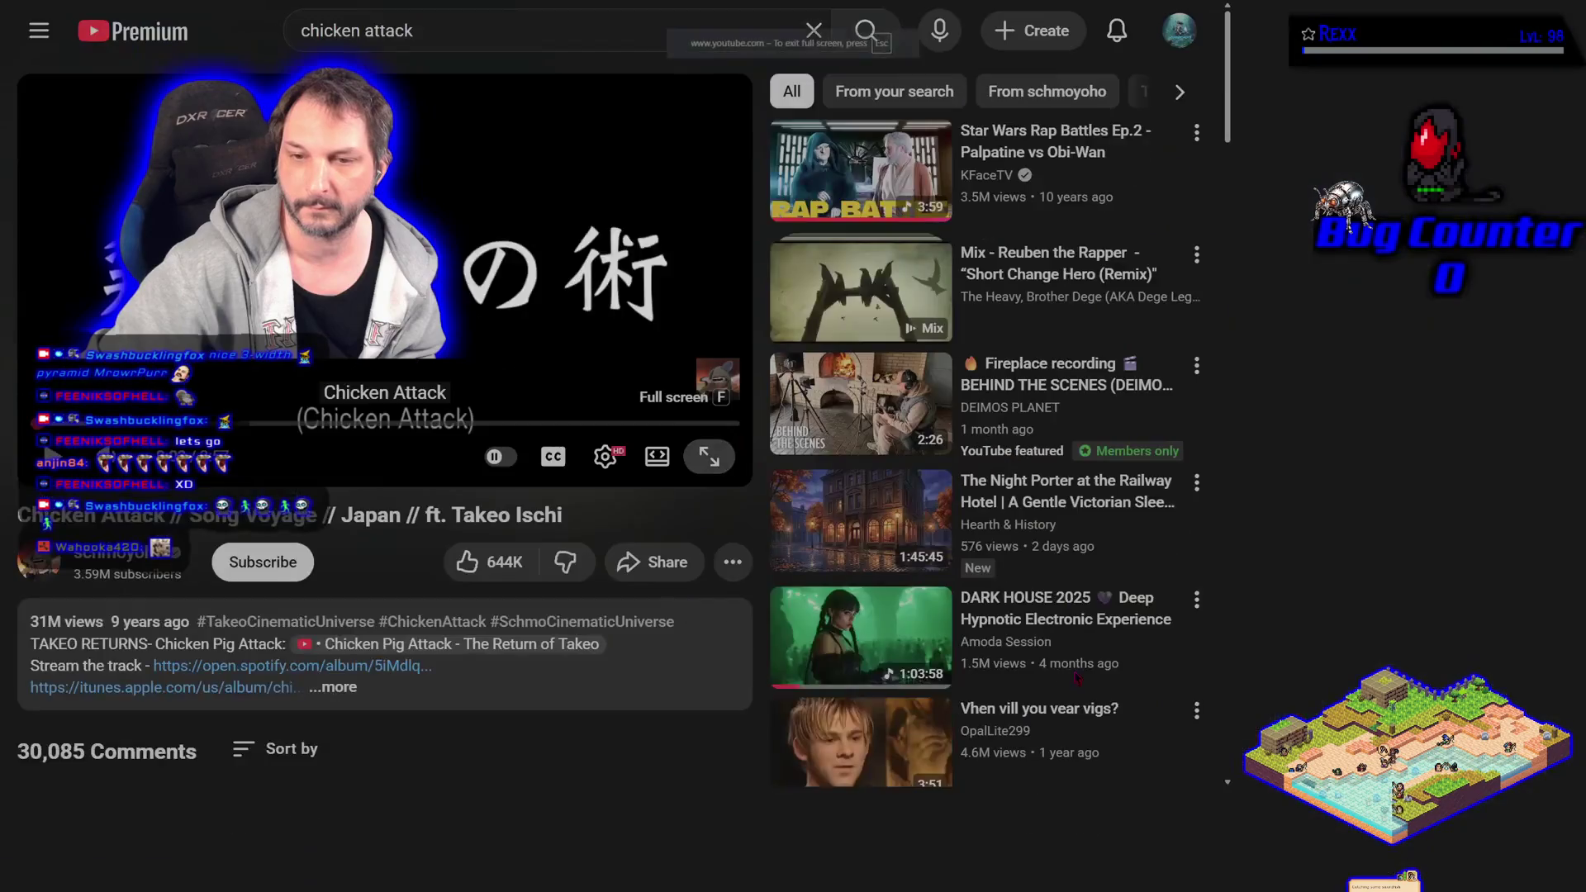
key(f)
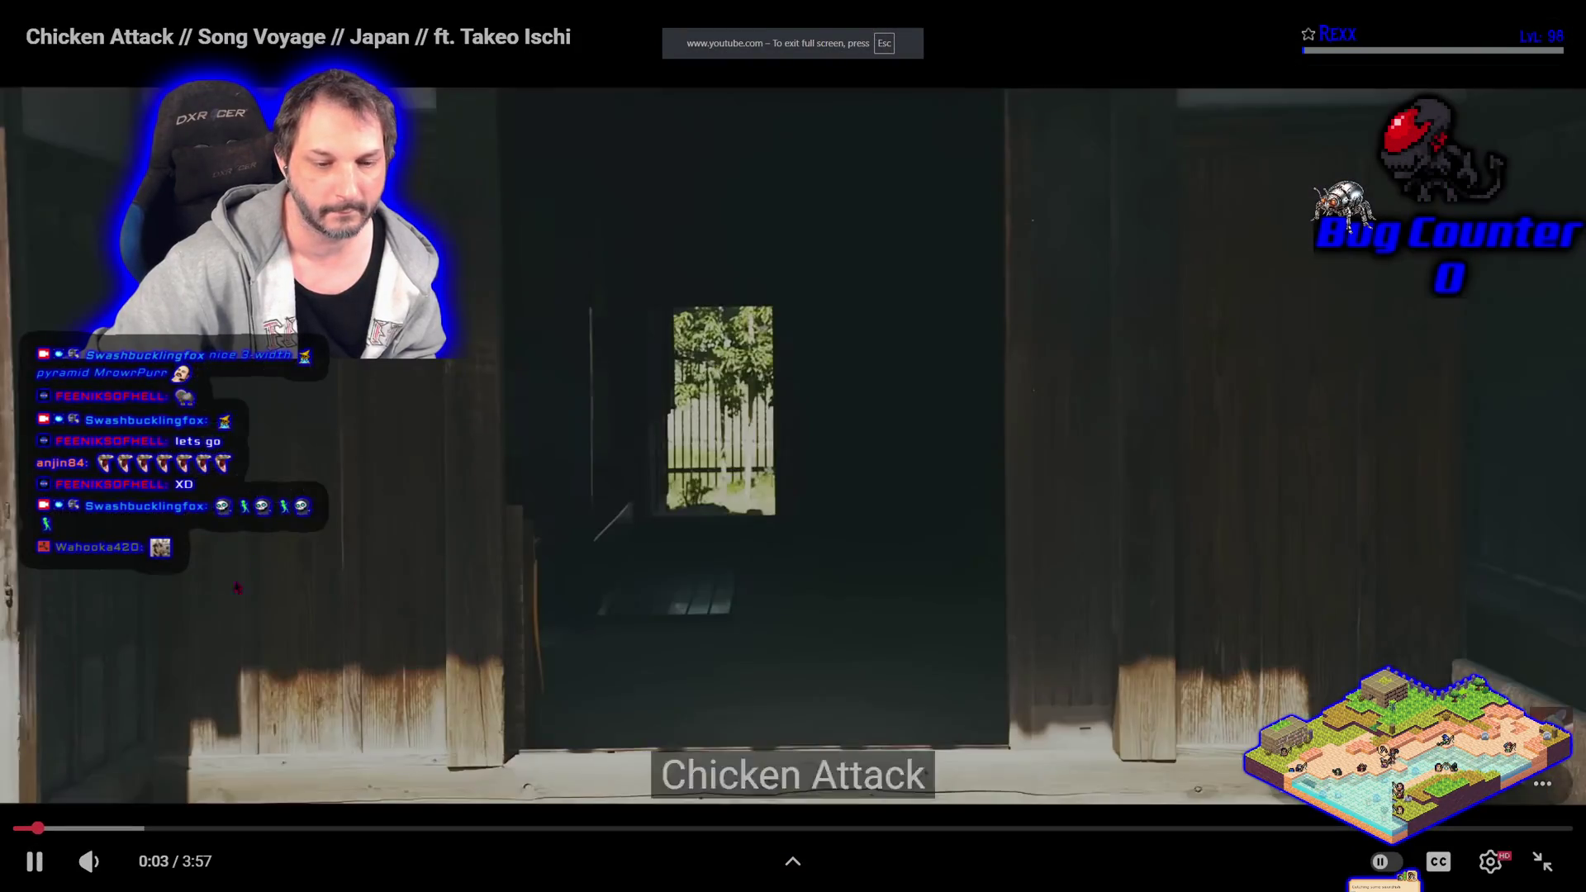
mouse_move(124, 862)
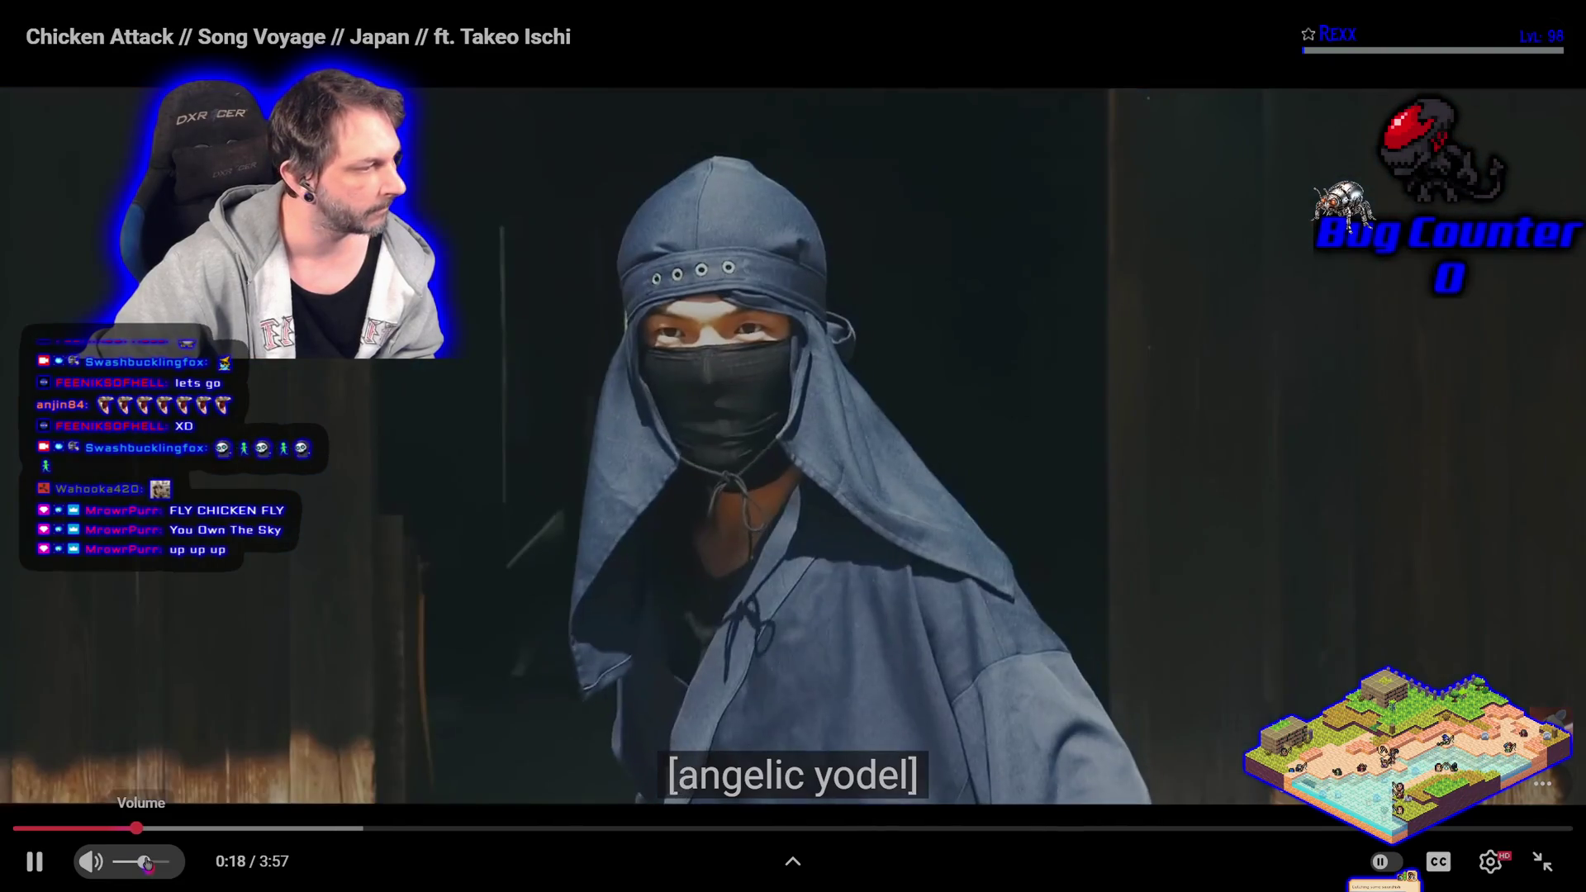
drag(131, 863, 159, 863)
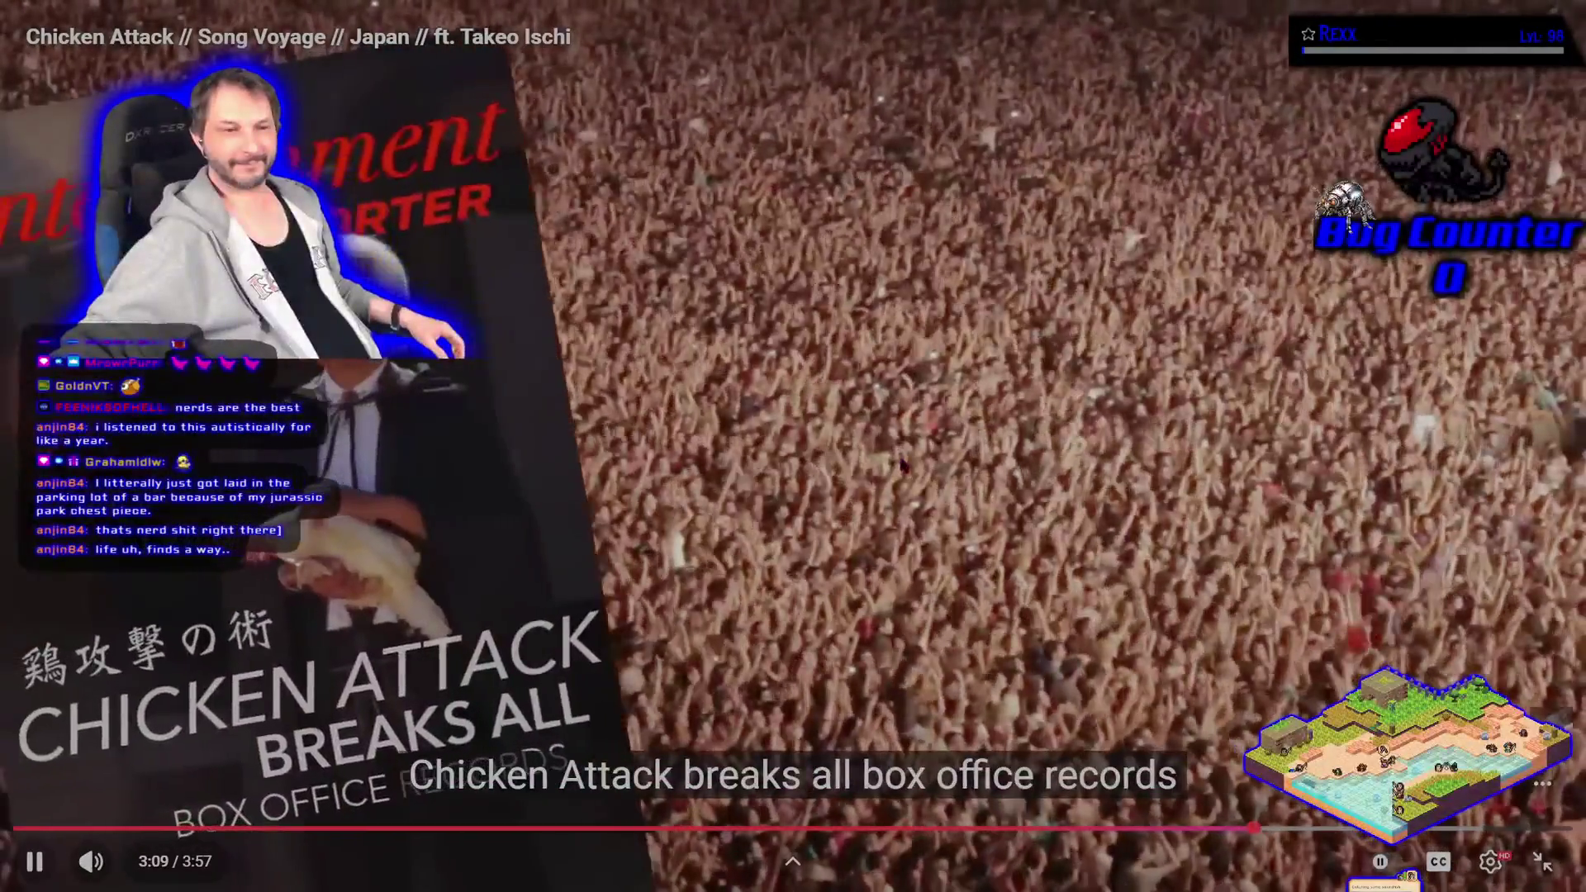
double_click(902, 466)
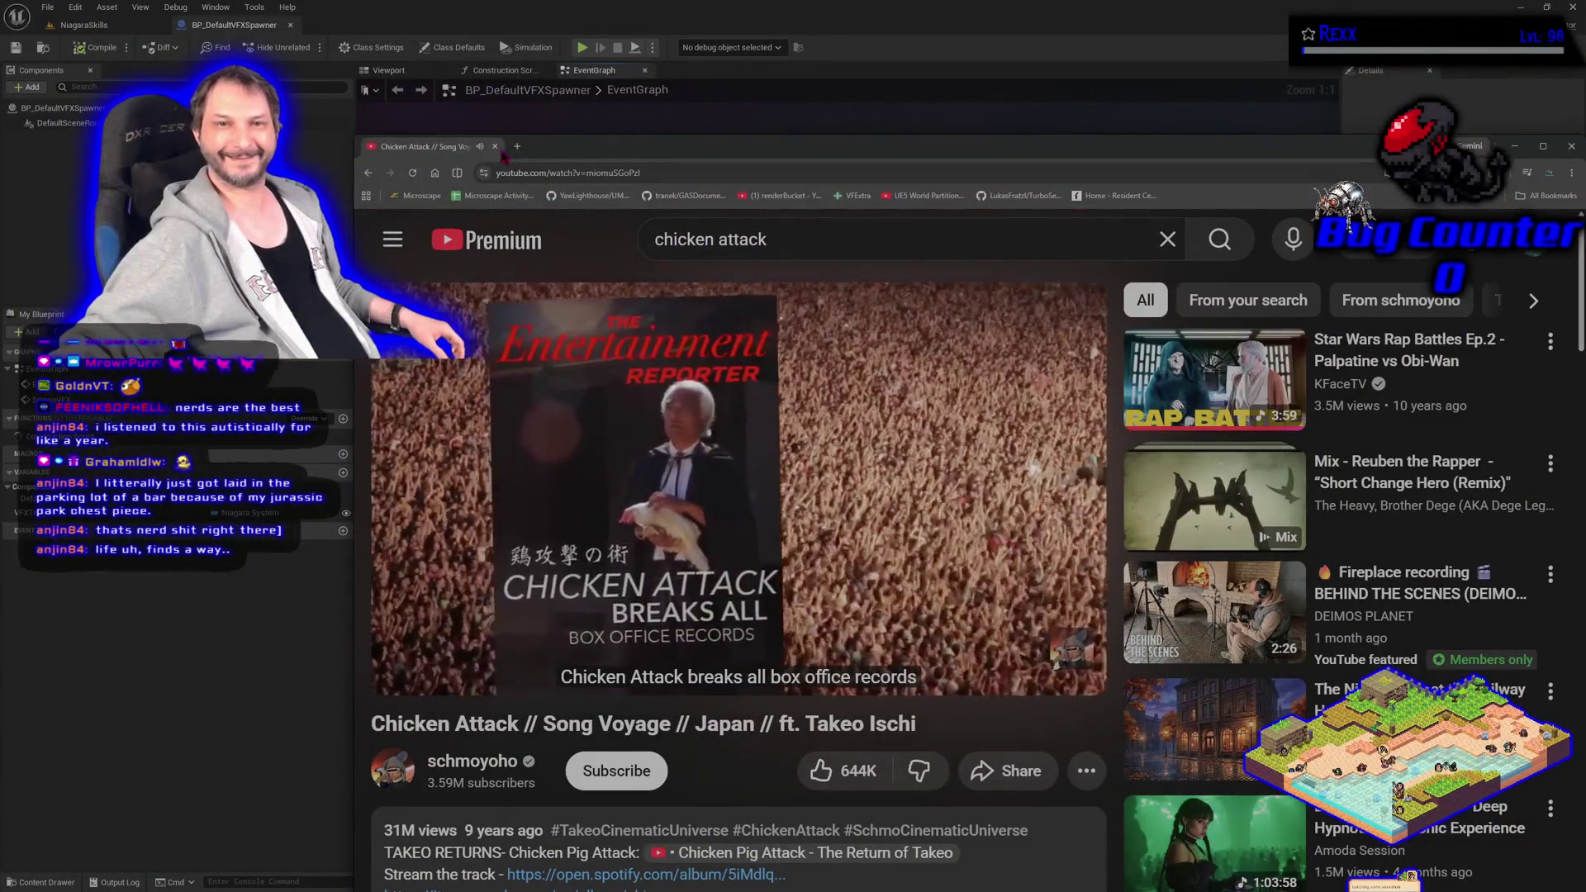
Close the browser window to return to the BP_DefaultVFXSpawner event graph.
click(495, 146)
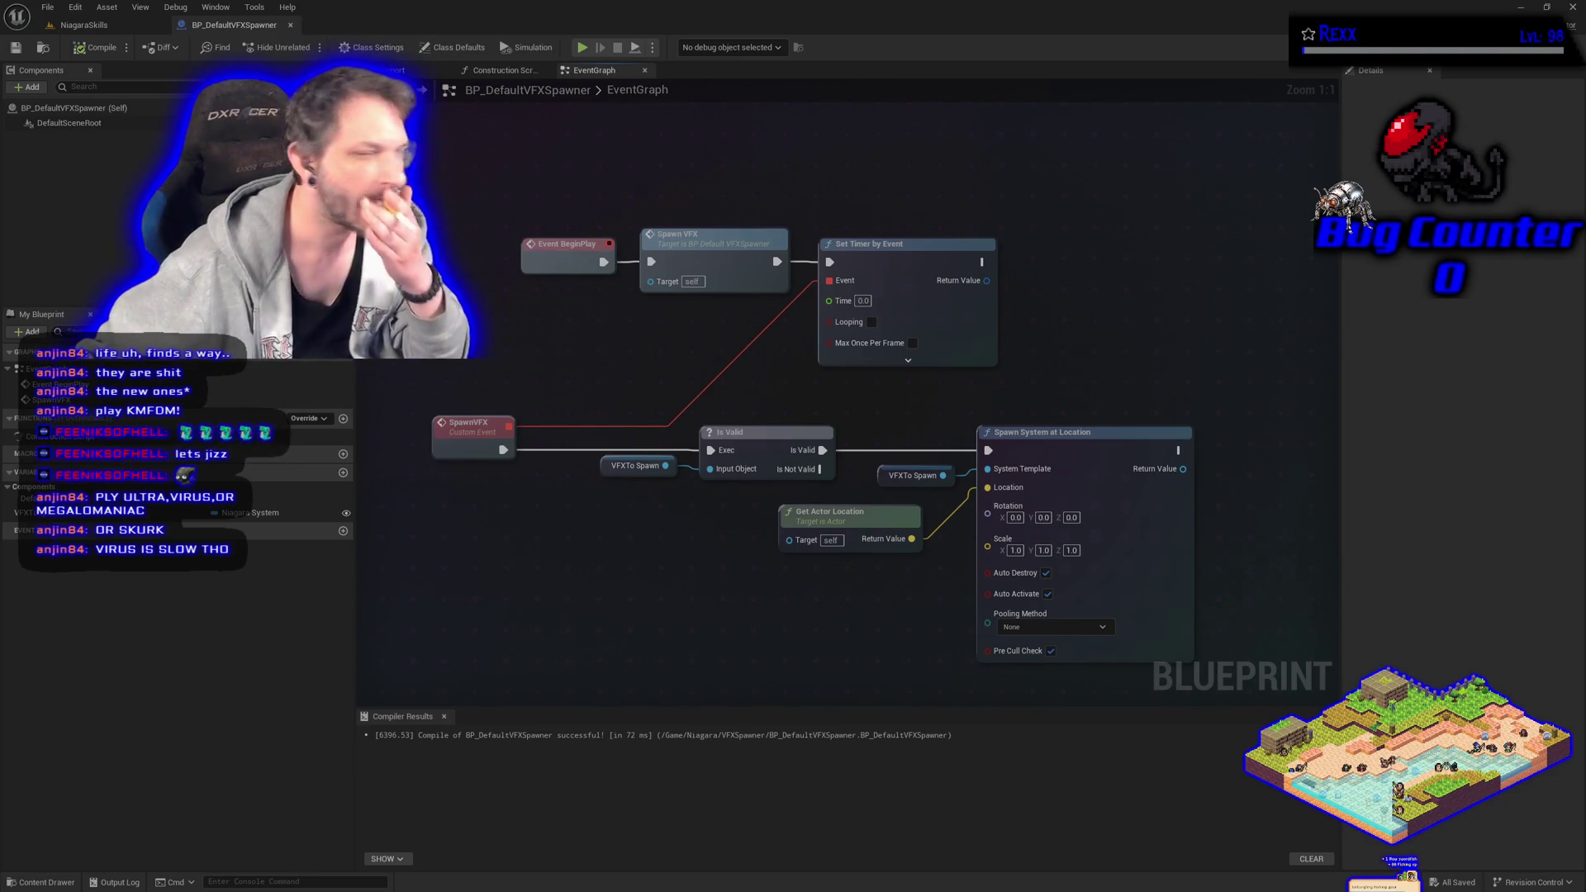
Promote the timer's Time input to a variable and arrange Spawn VFX and the getter nodes.
right_click(830, 302)
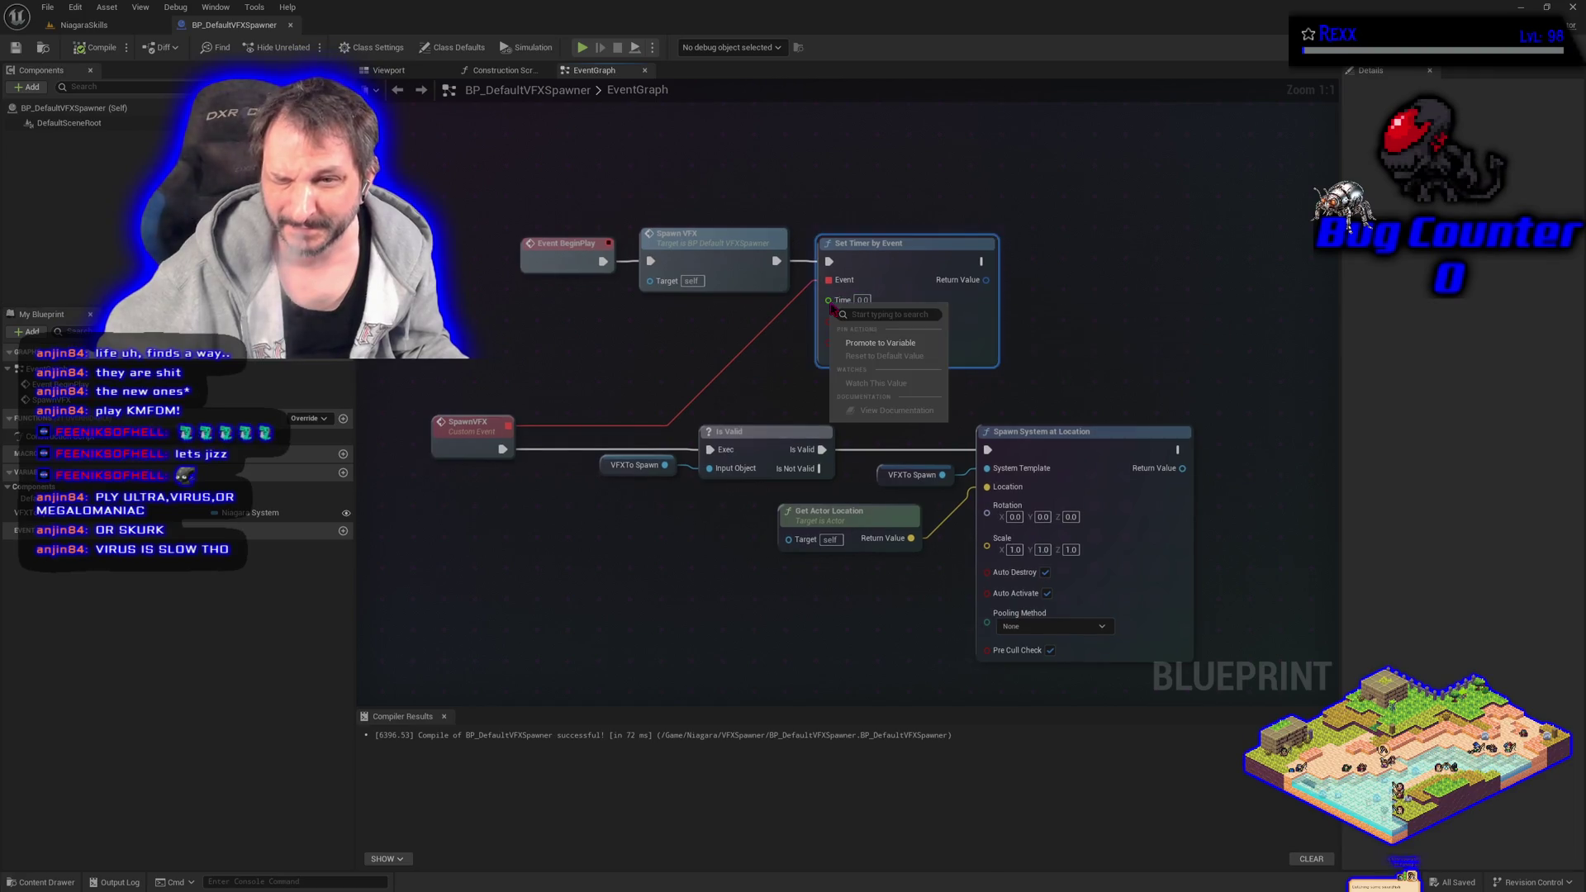
click(854, 343)
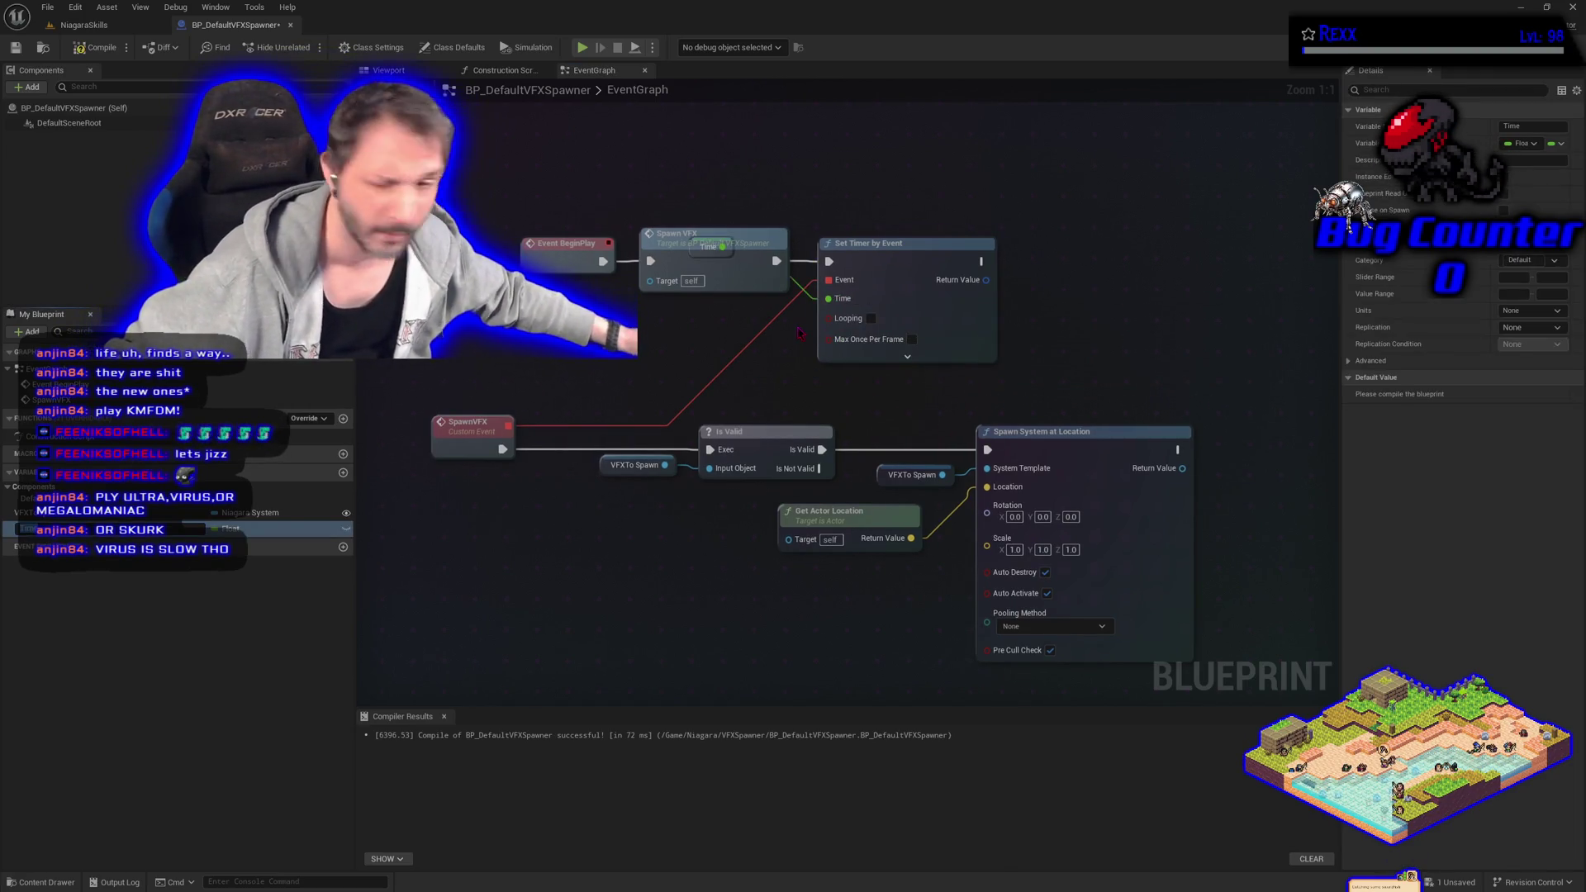
drag(696, 258, 676, 307)
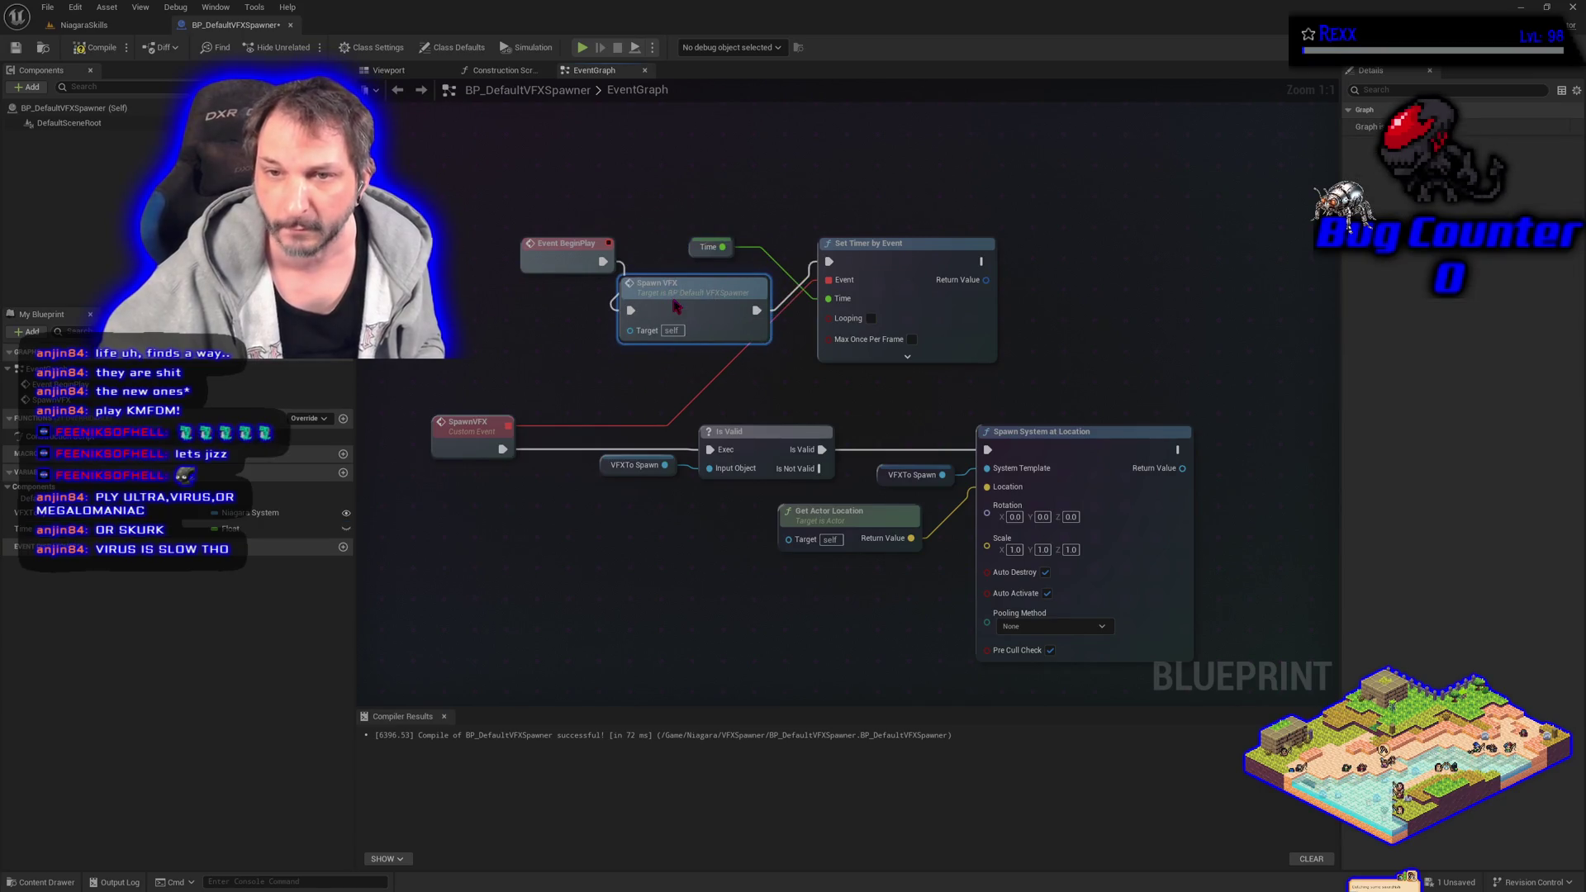
drag(689, 248, 671, 357)
drag(690, 295, 709, 248)
drag(684, 356, 755, 318)
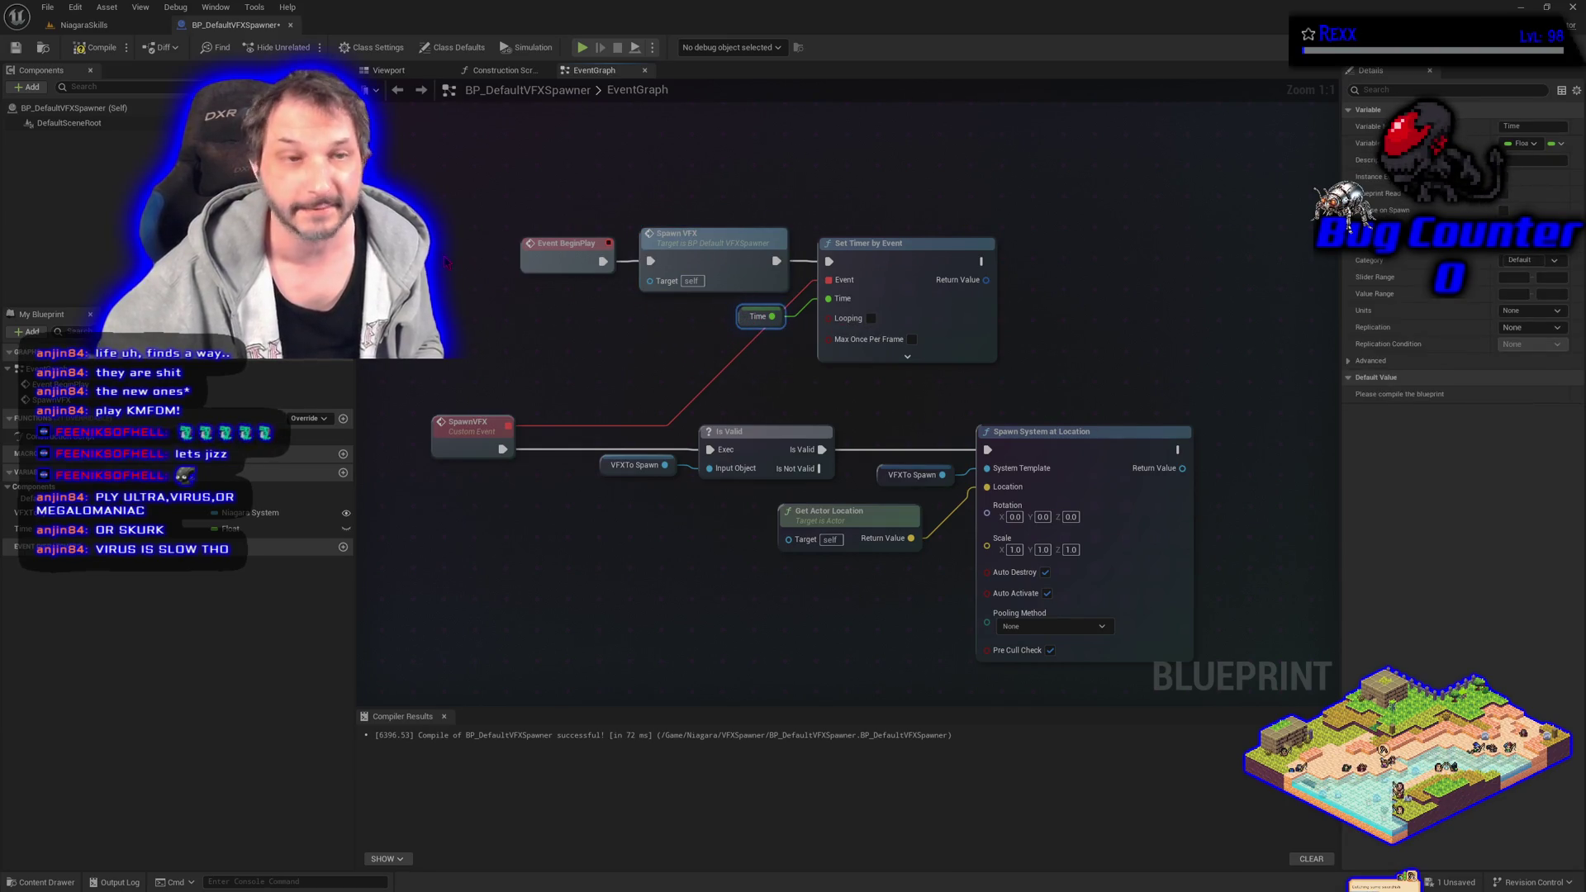
Rename the new Time variable to SpawnGap.
click(91, 529)
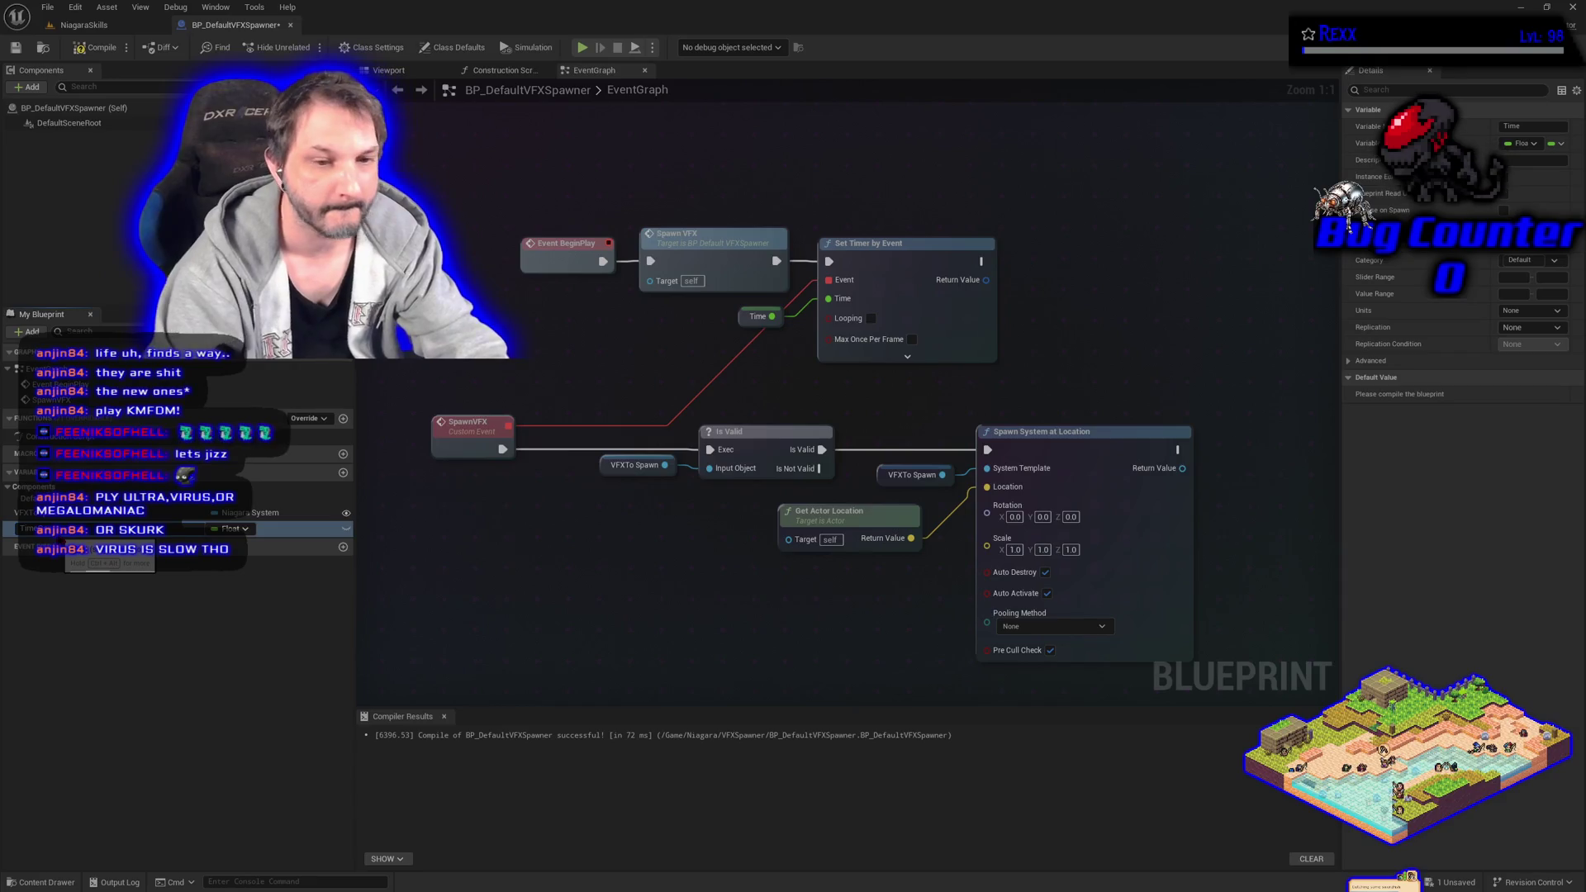
text(Spe)
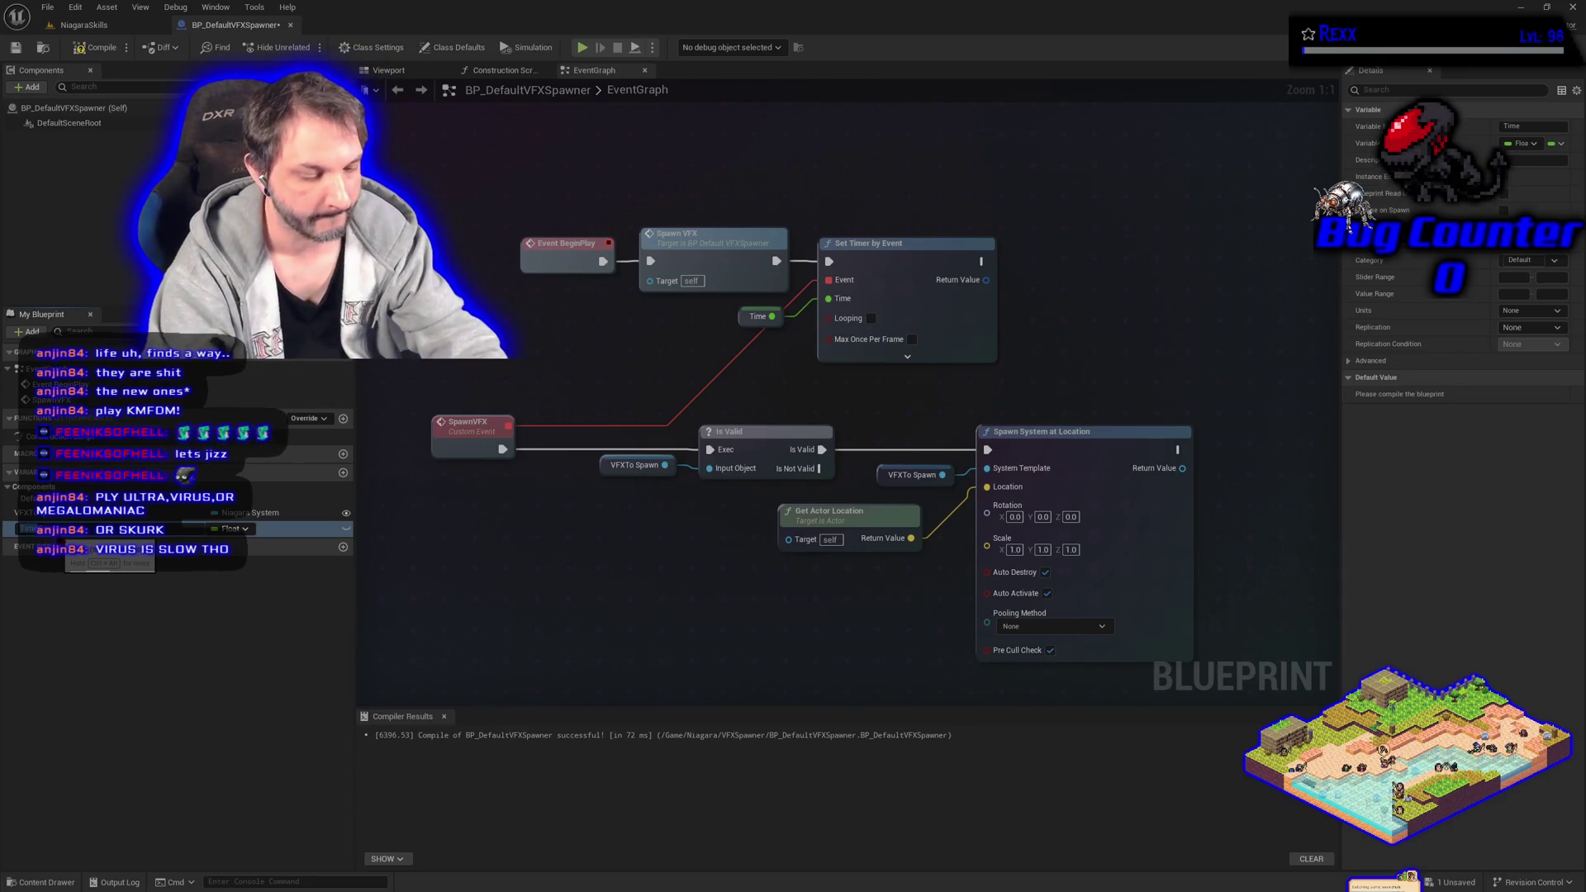
key(Return)
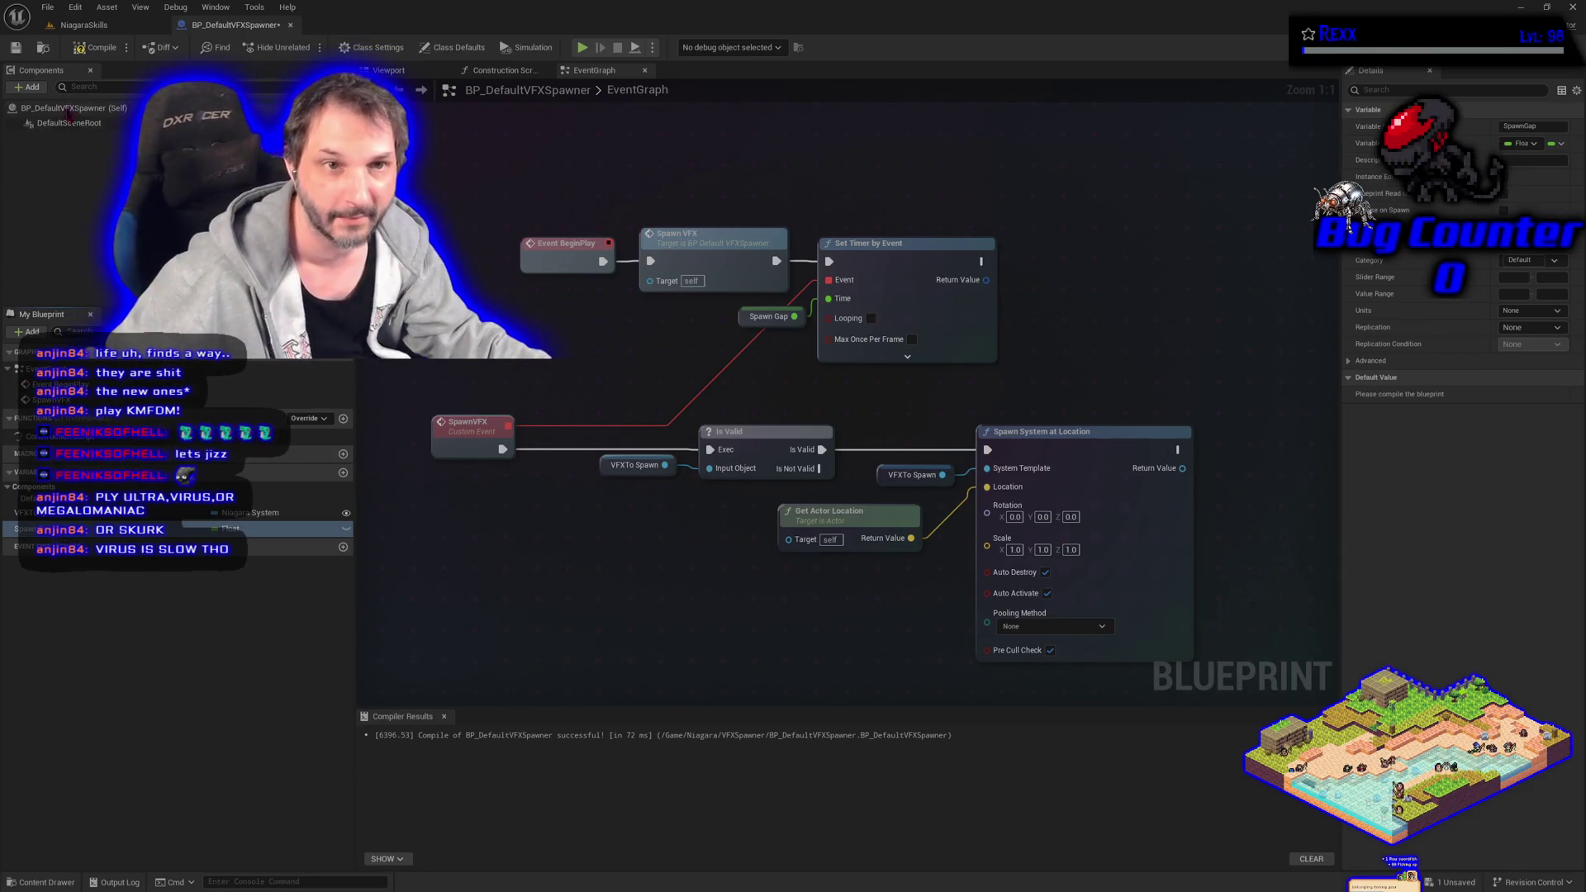
Make SpawnGap instance-editable and recompile the blueprint.
click(76, 51)
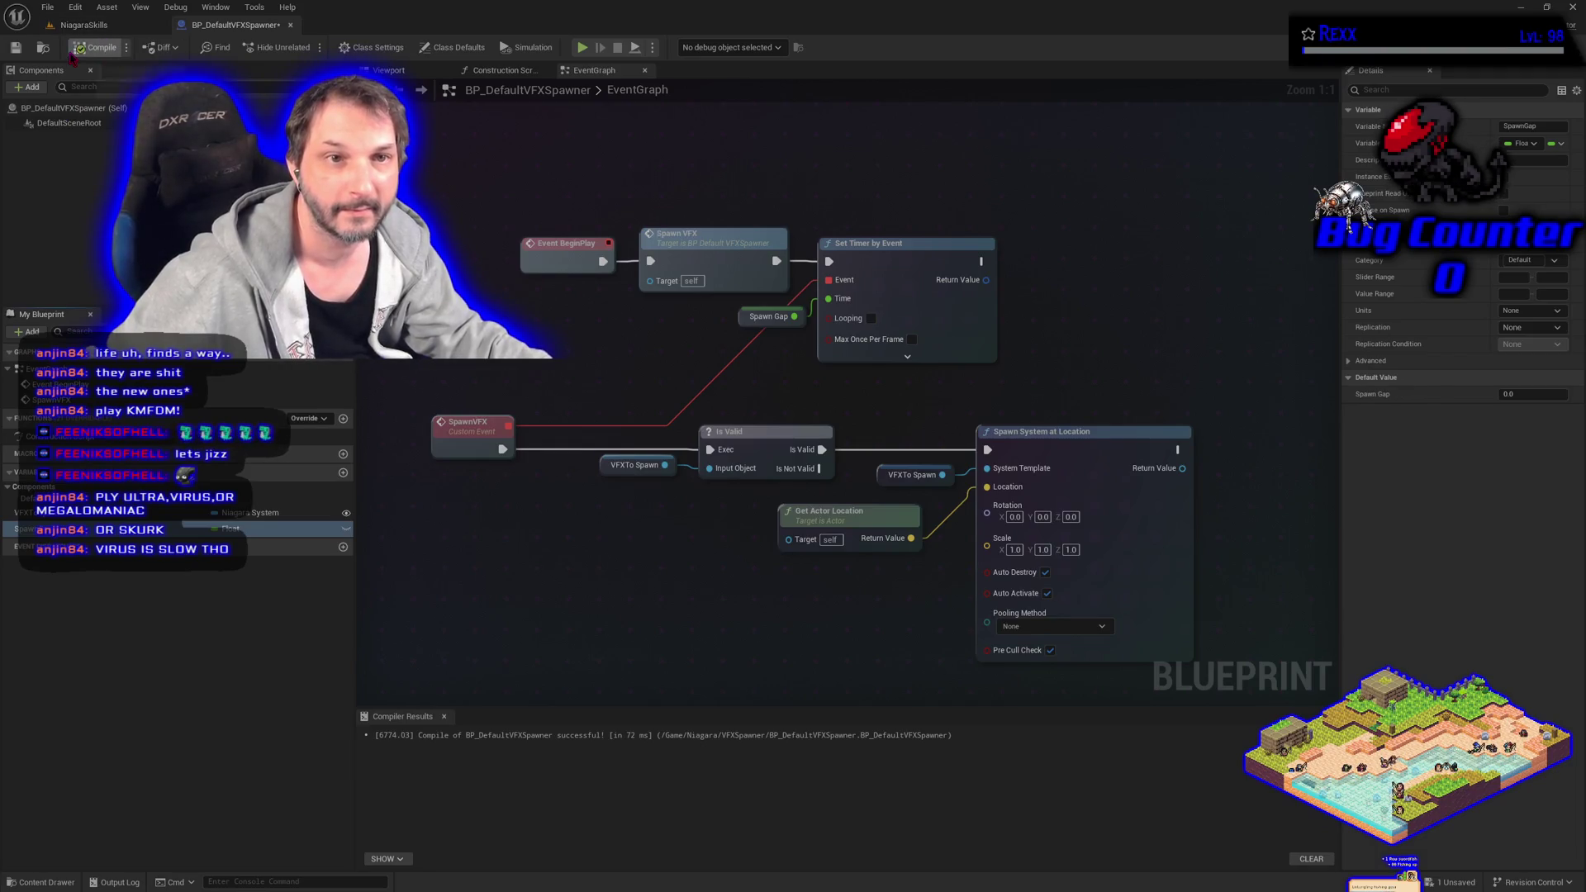
click(47, 8)
click(93, 102)
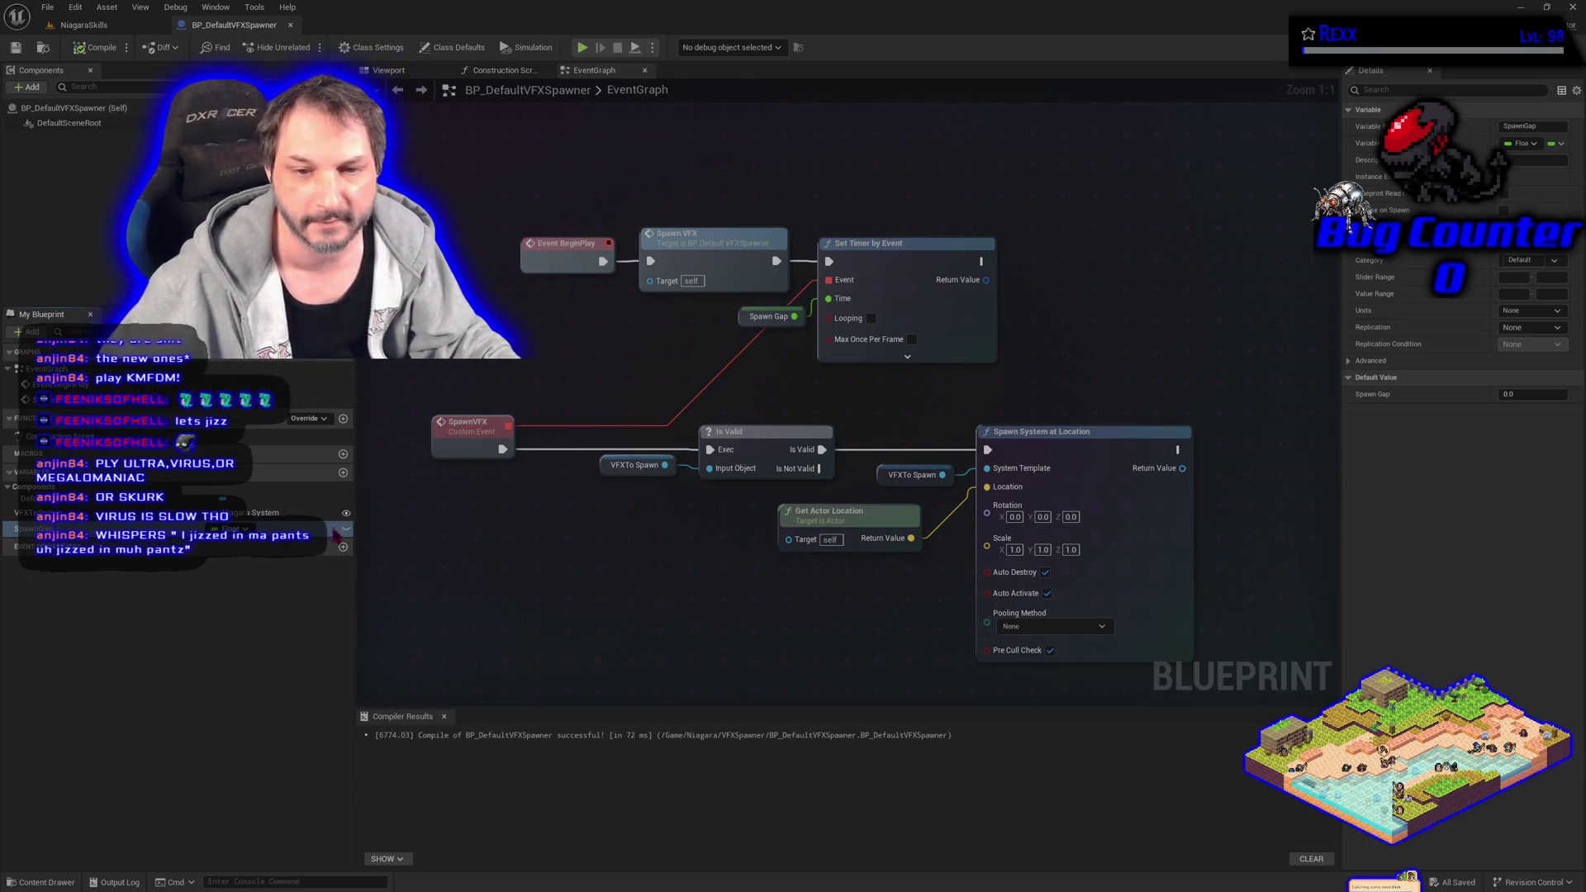
click(346, 529)
click(97, 47)
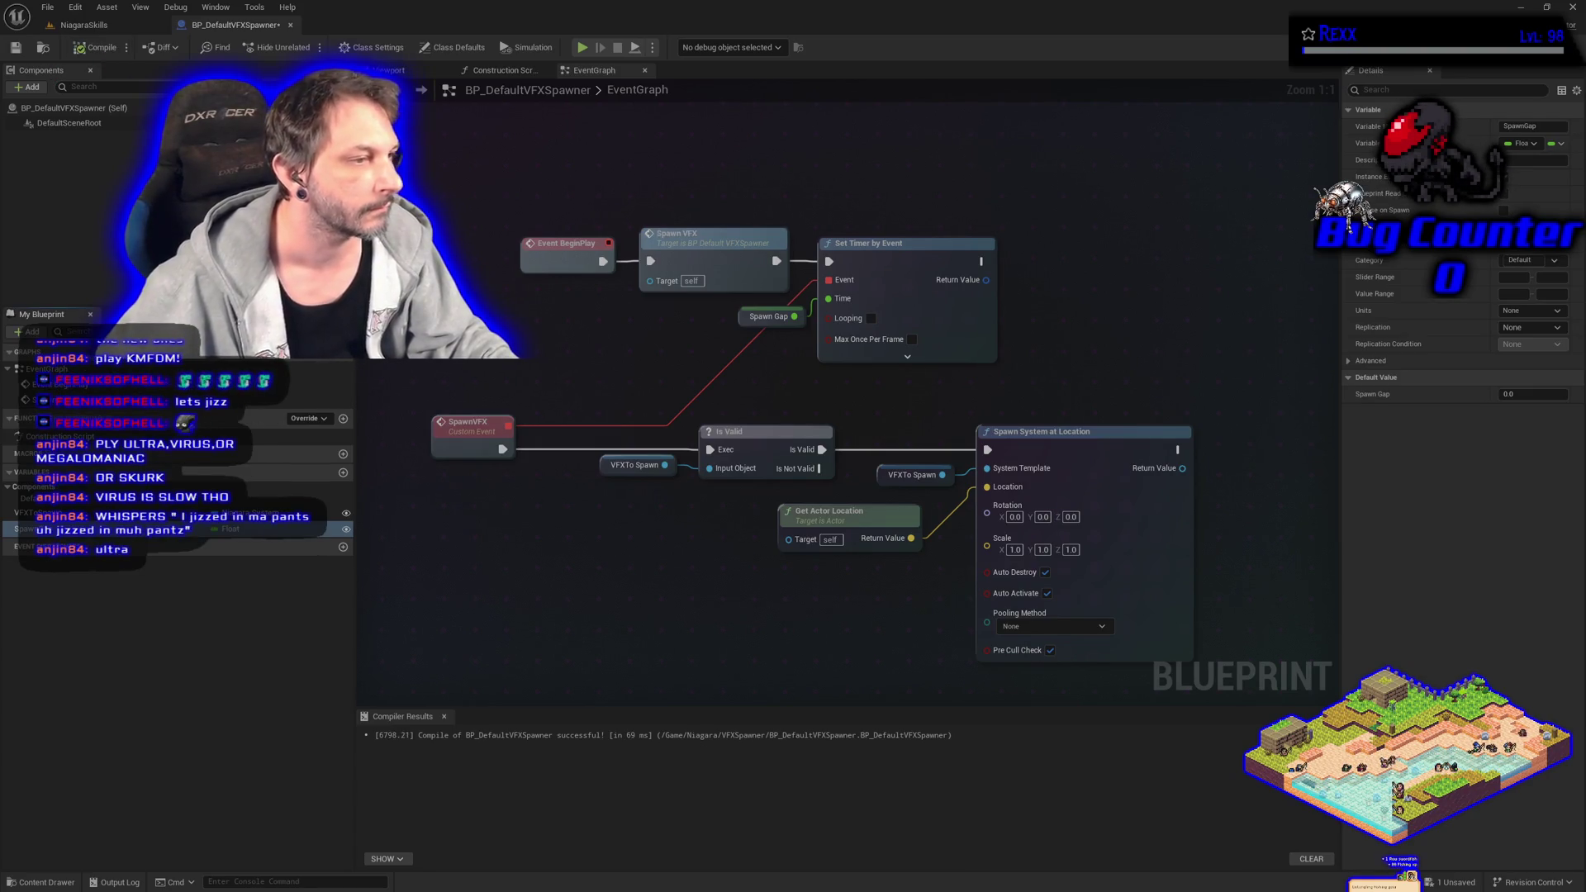
Set SpawnGap's default value to 2.0 and save the blueprint.
click(1508, 394)
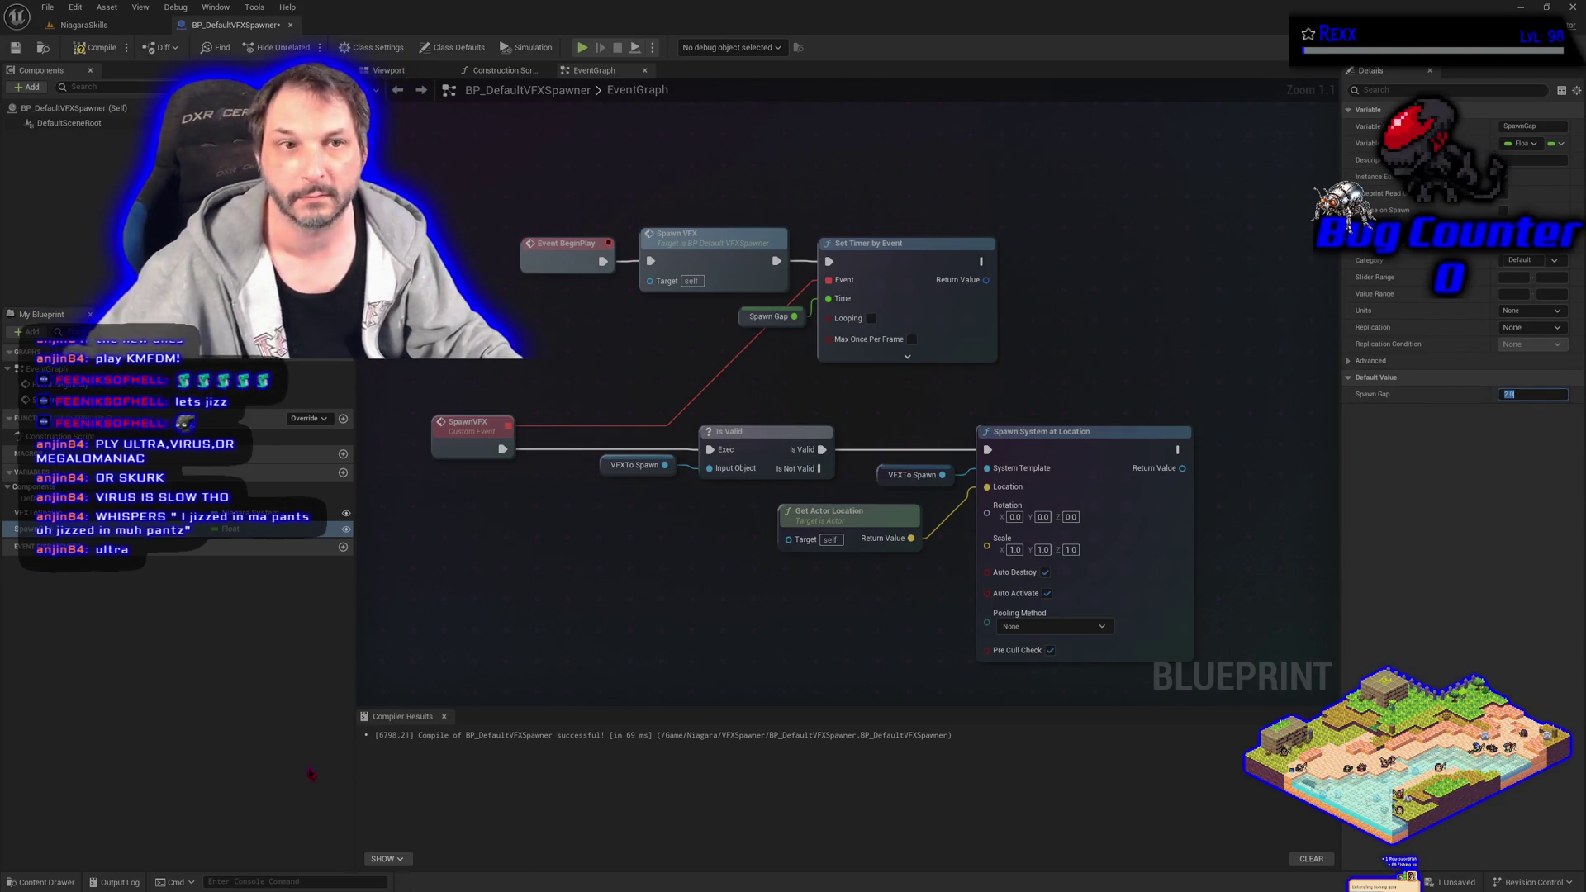
click(541, 659)
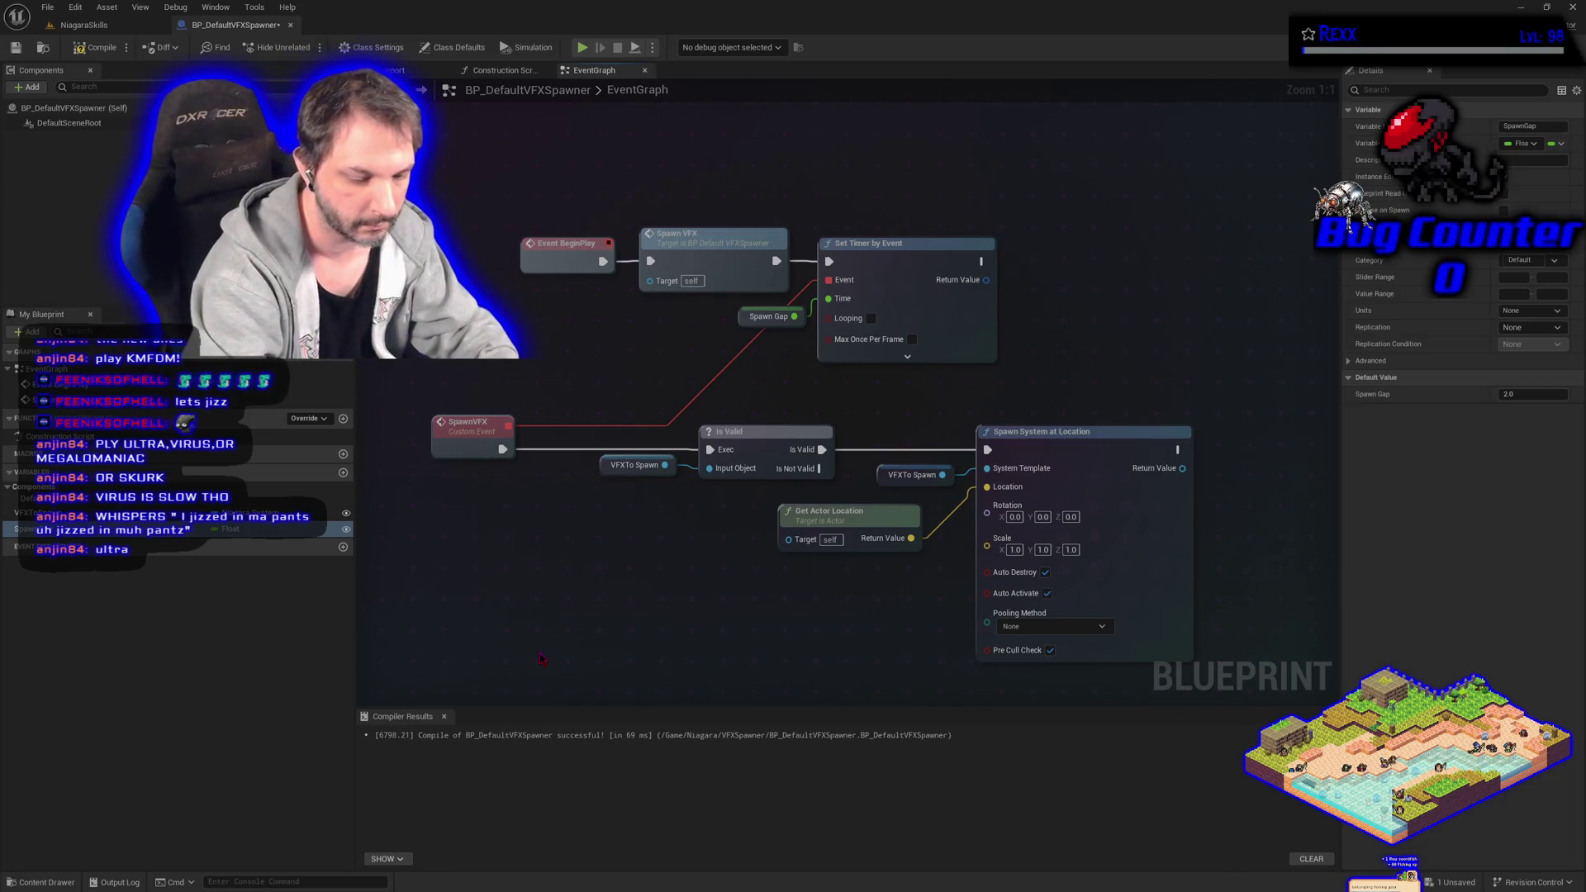
key(ctrl+s)
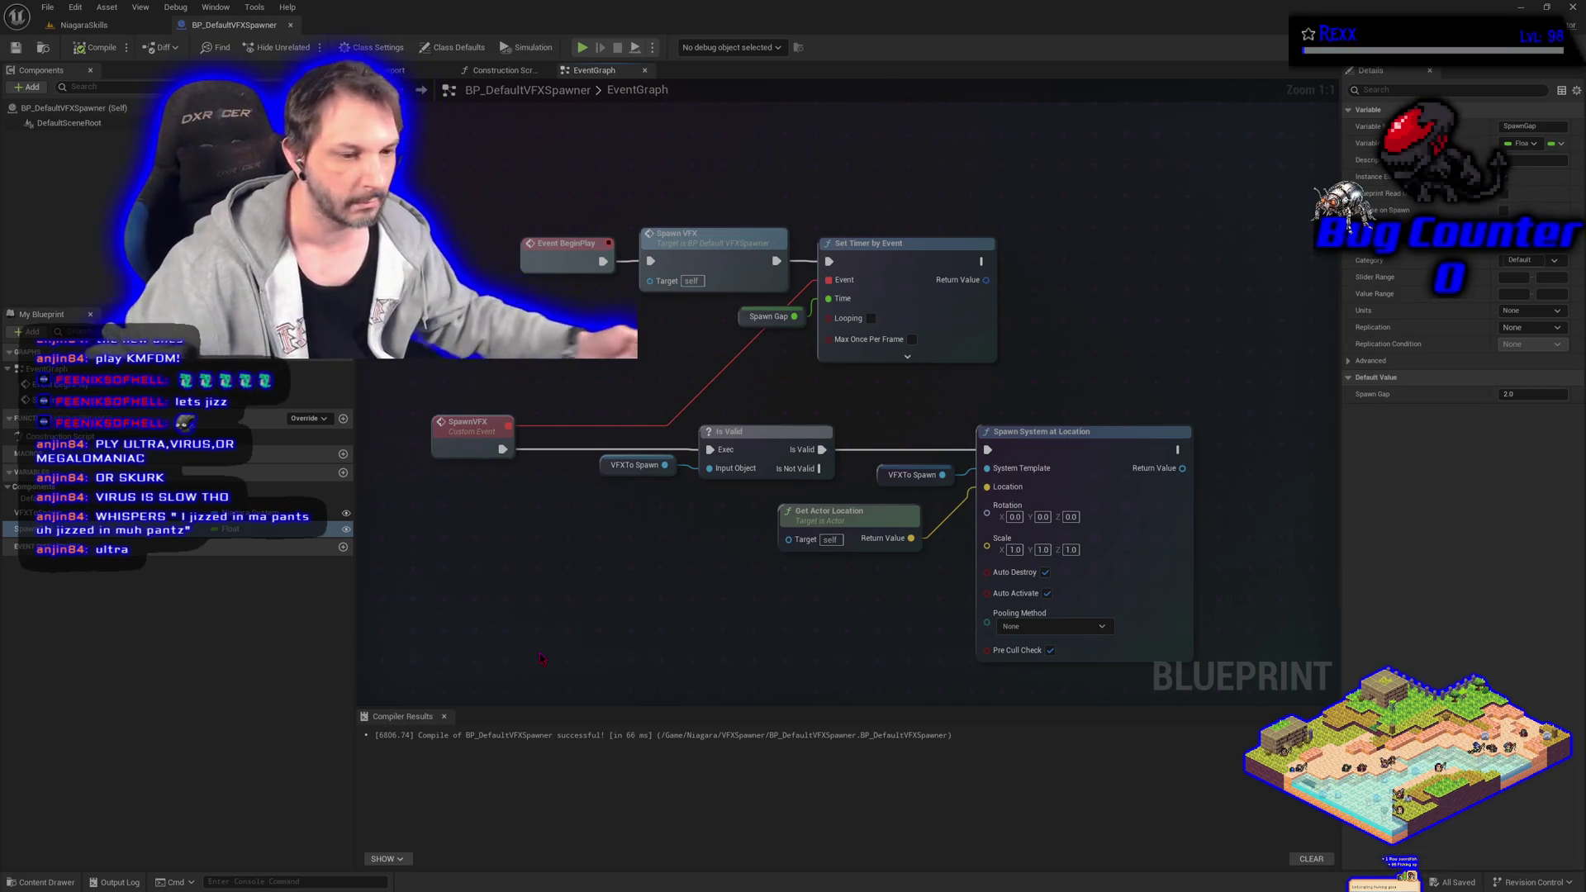
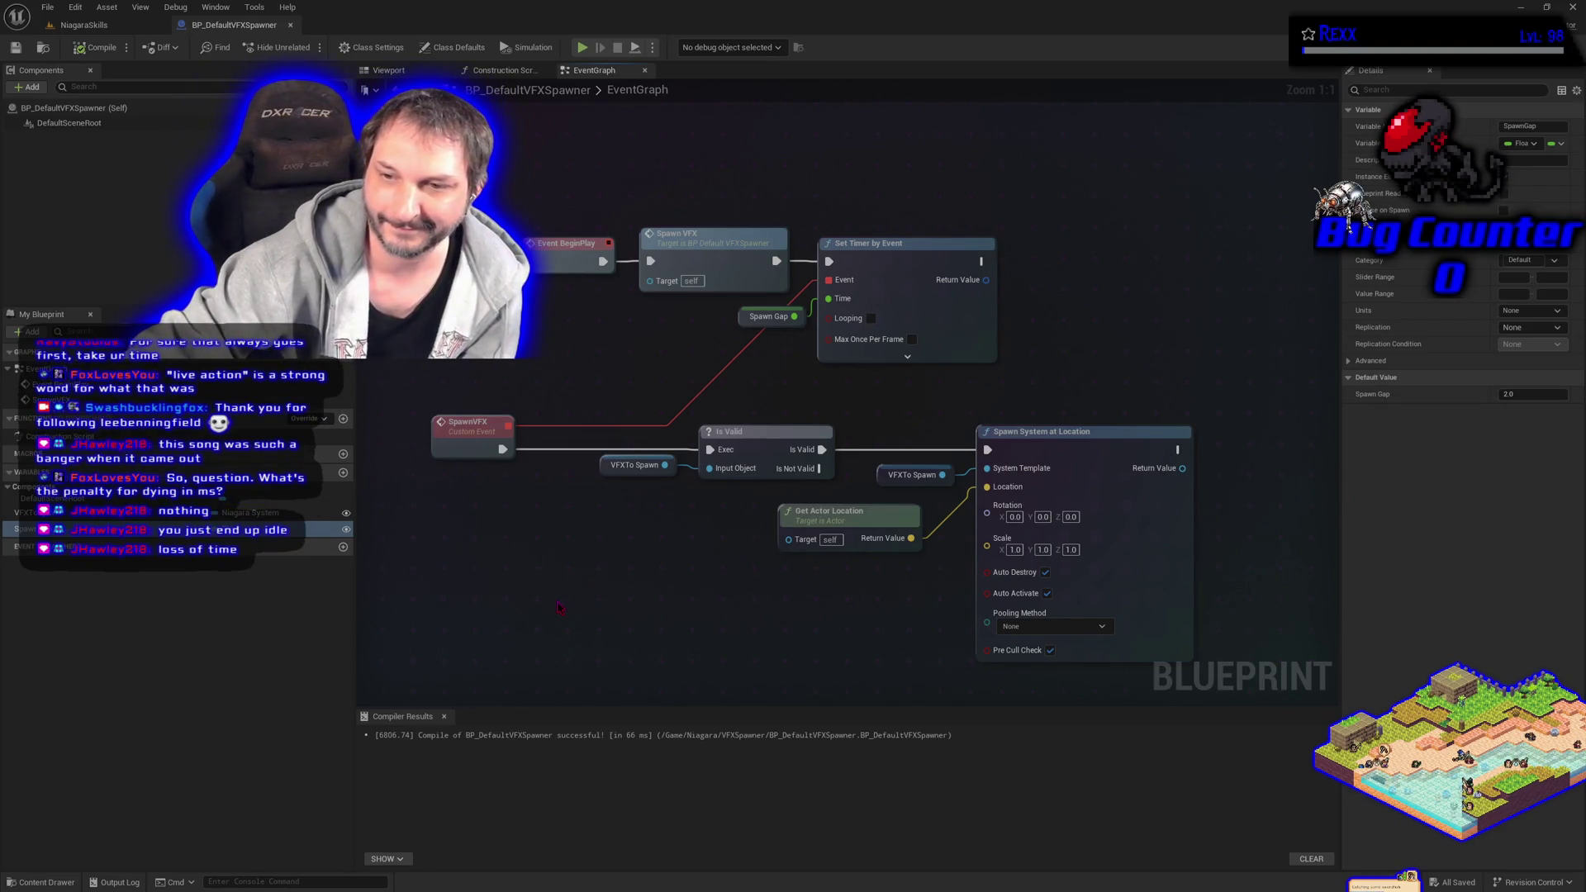
Shift the Get Actor Location node slightly right, then save BP_DefaultVFXSpawner with Ctrl+S.
drag(804, 519, 832, 519)
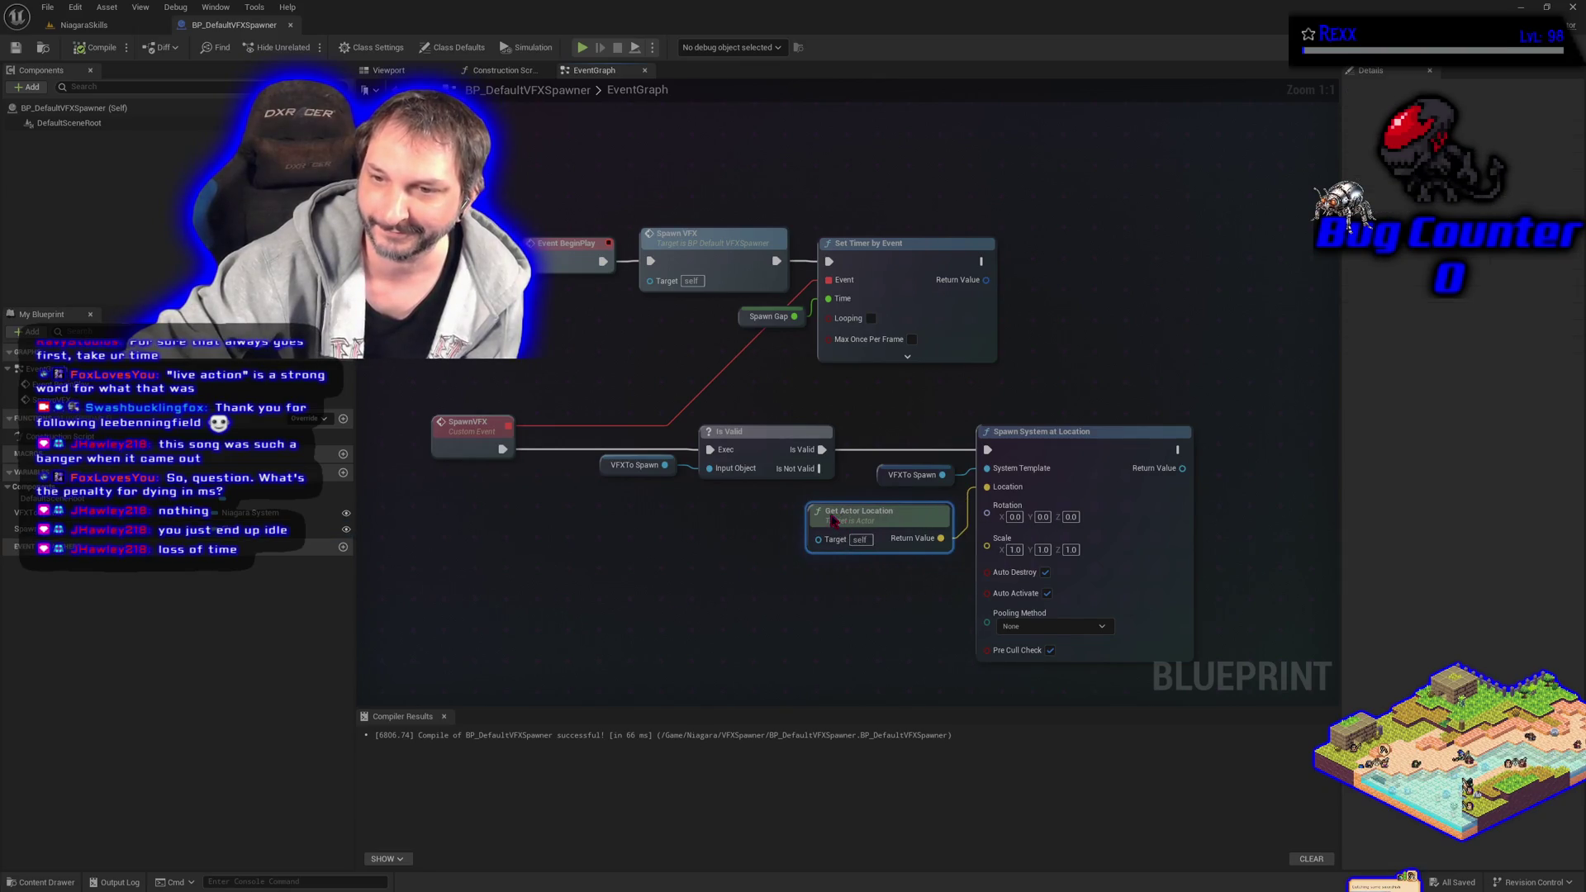
click(787, 612)
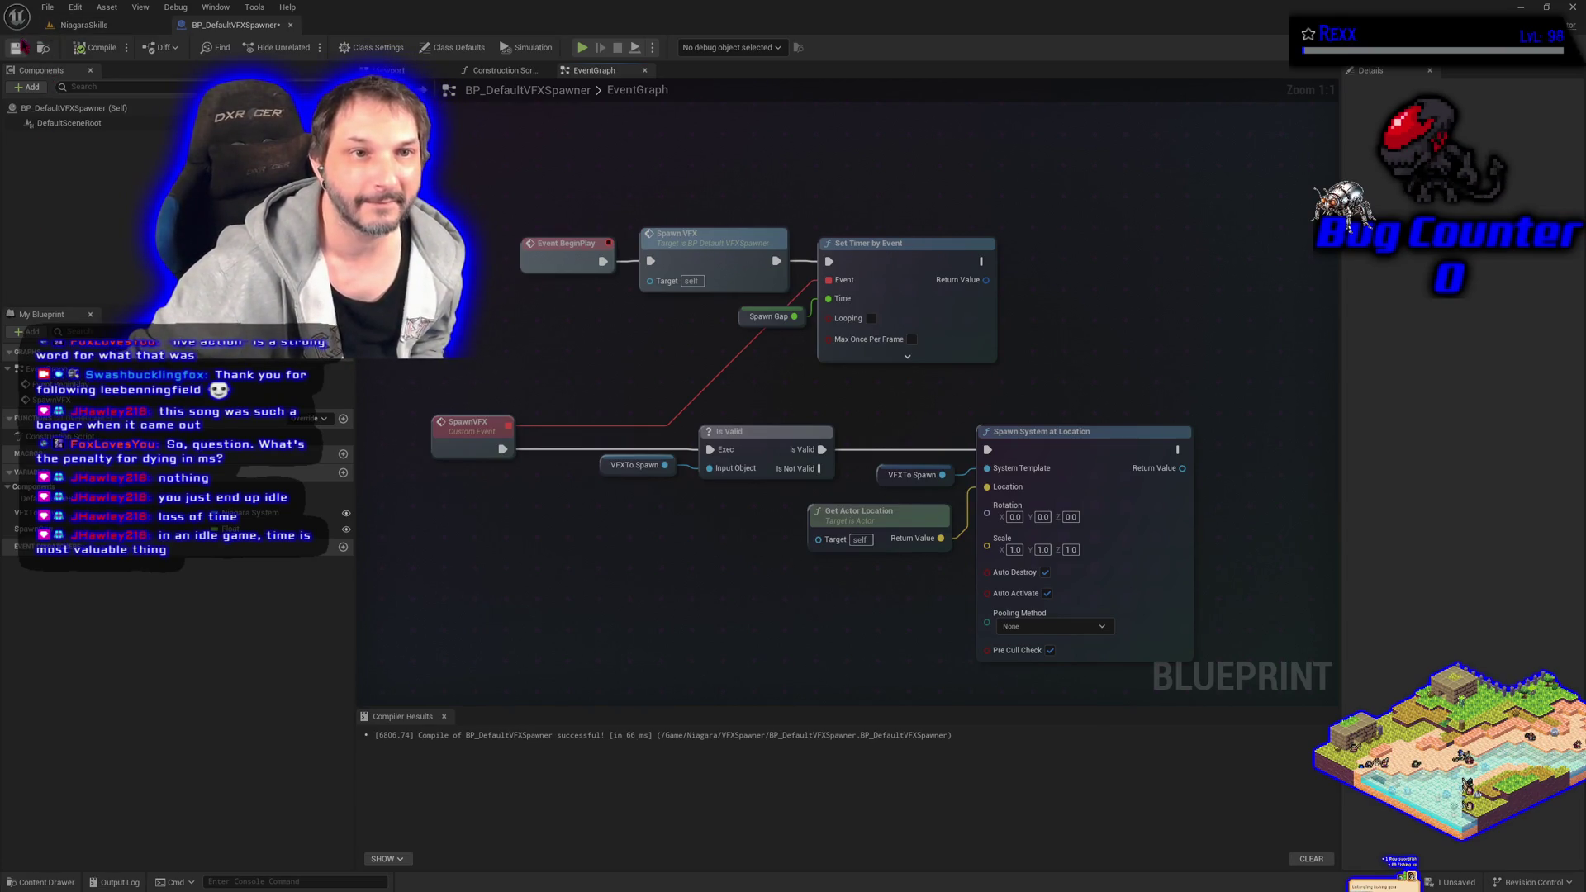
key(ctrl+s)
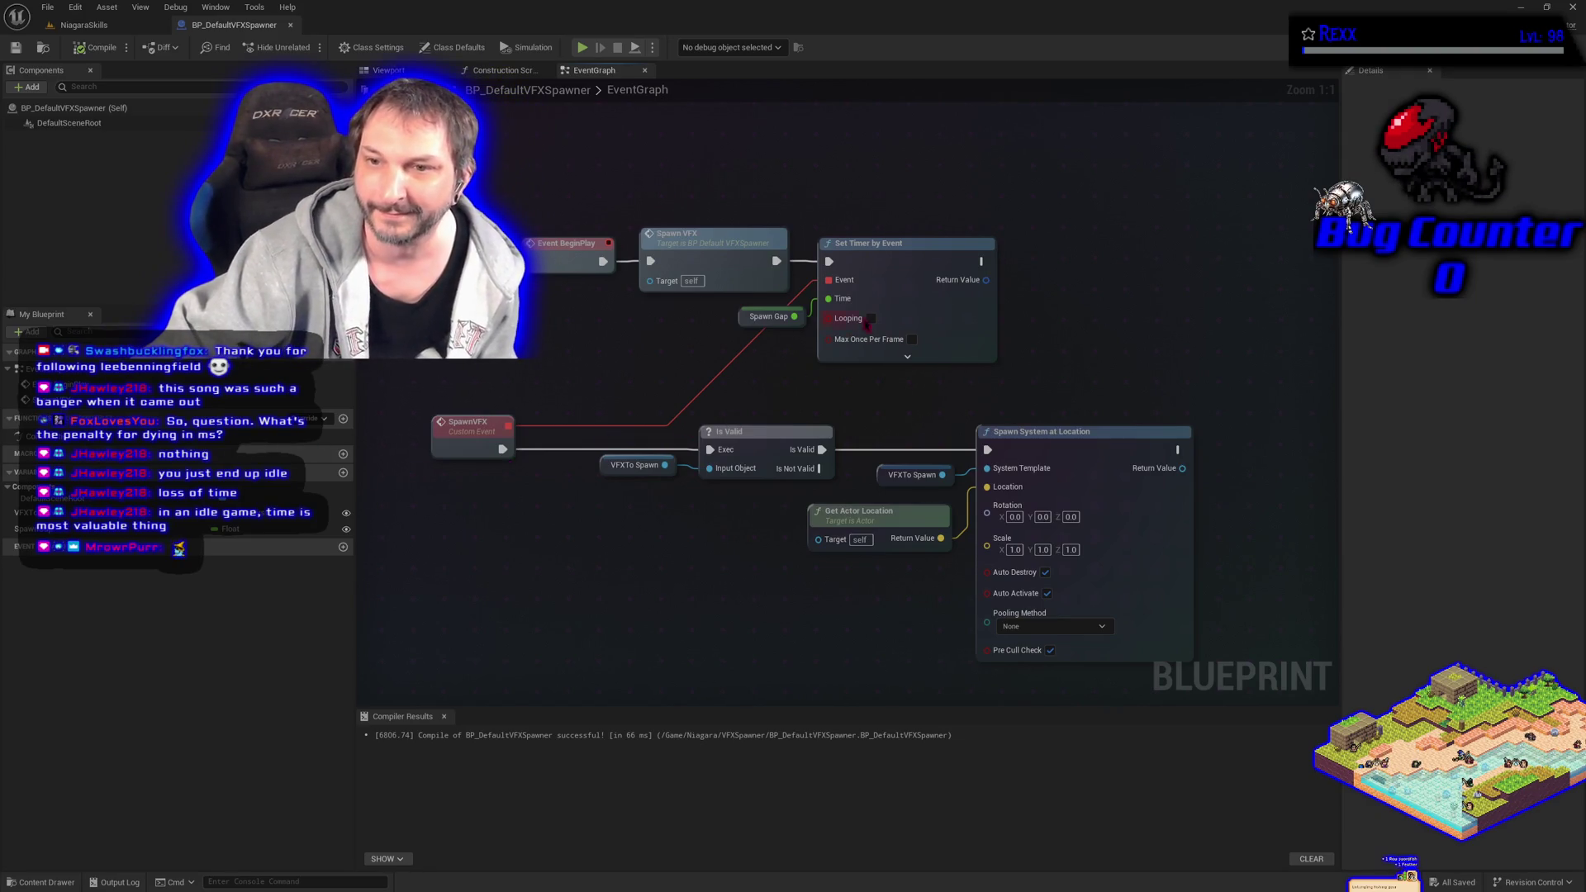
Enable Looping on the Set Timer by Event node and save BP_DefaultVFXSpawner from the File menu.
click(871, 318)
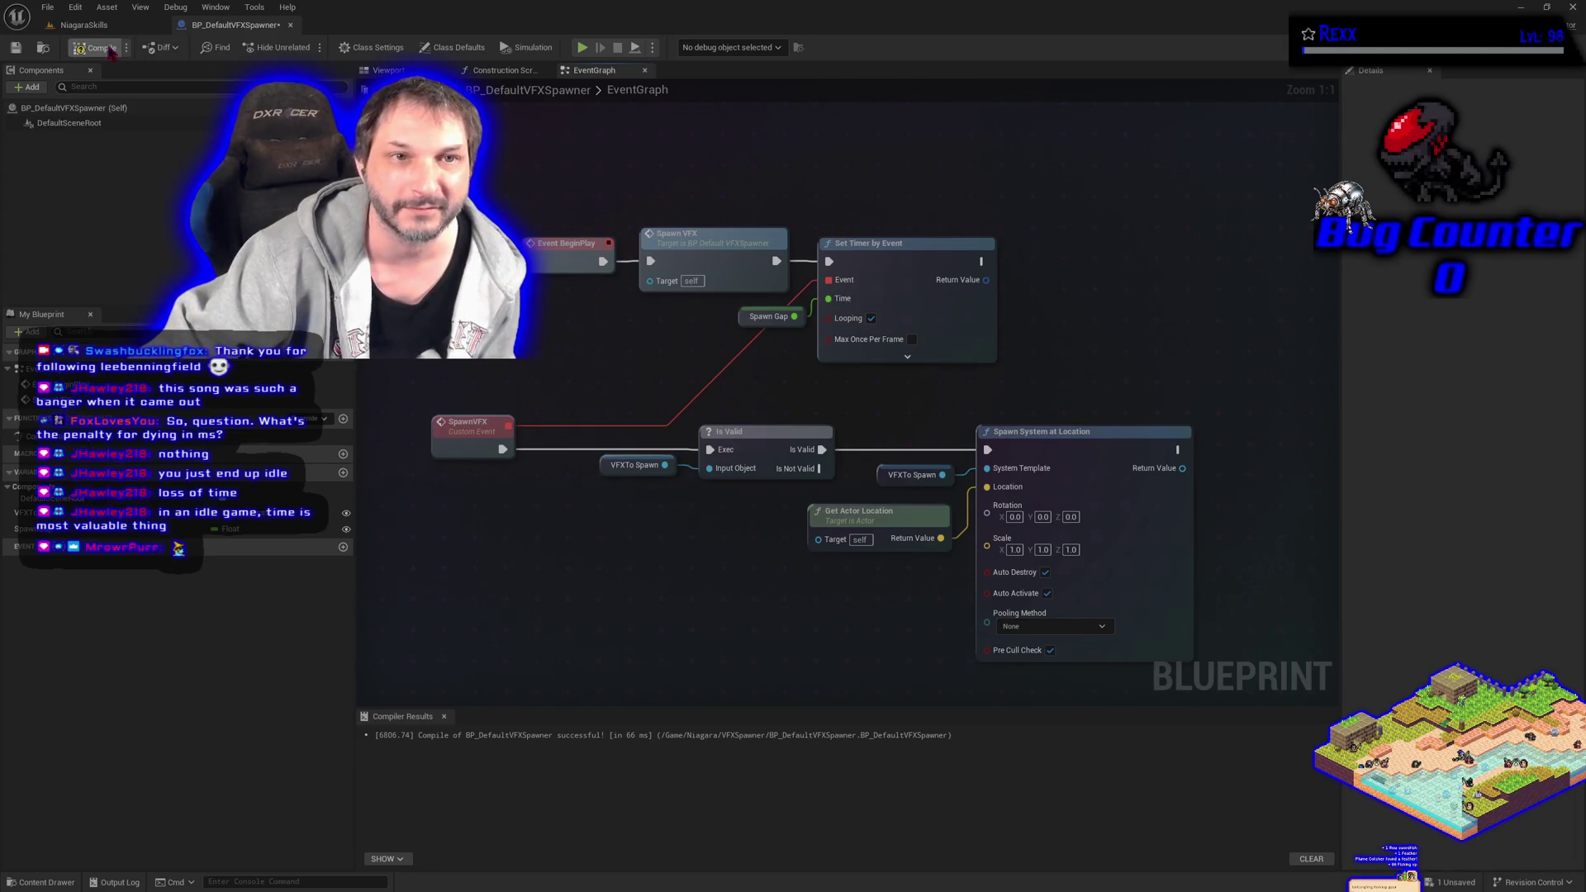
click(47, 7)
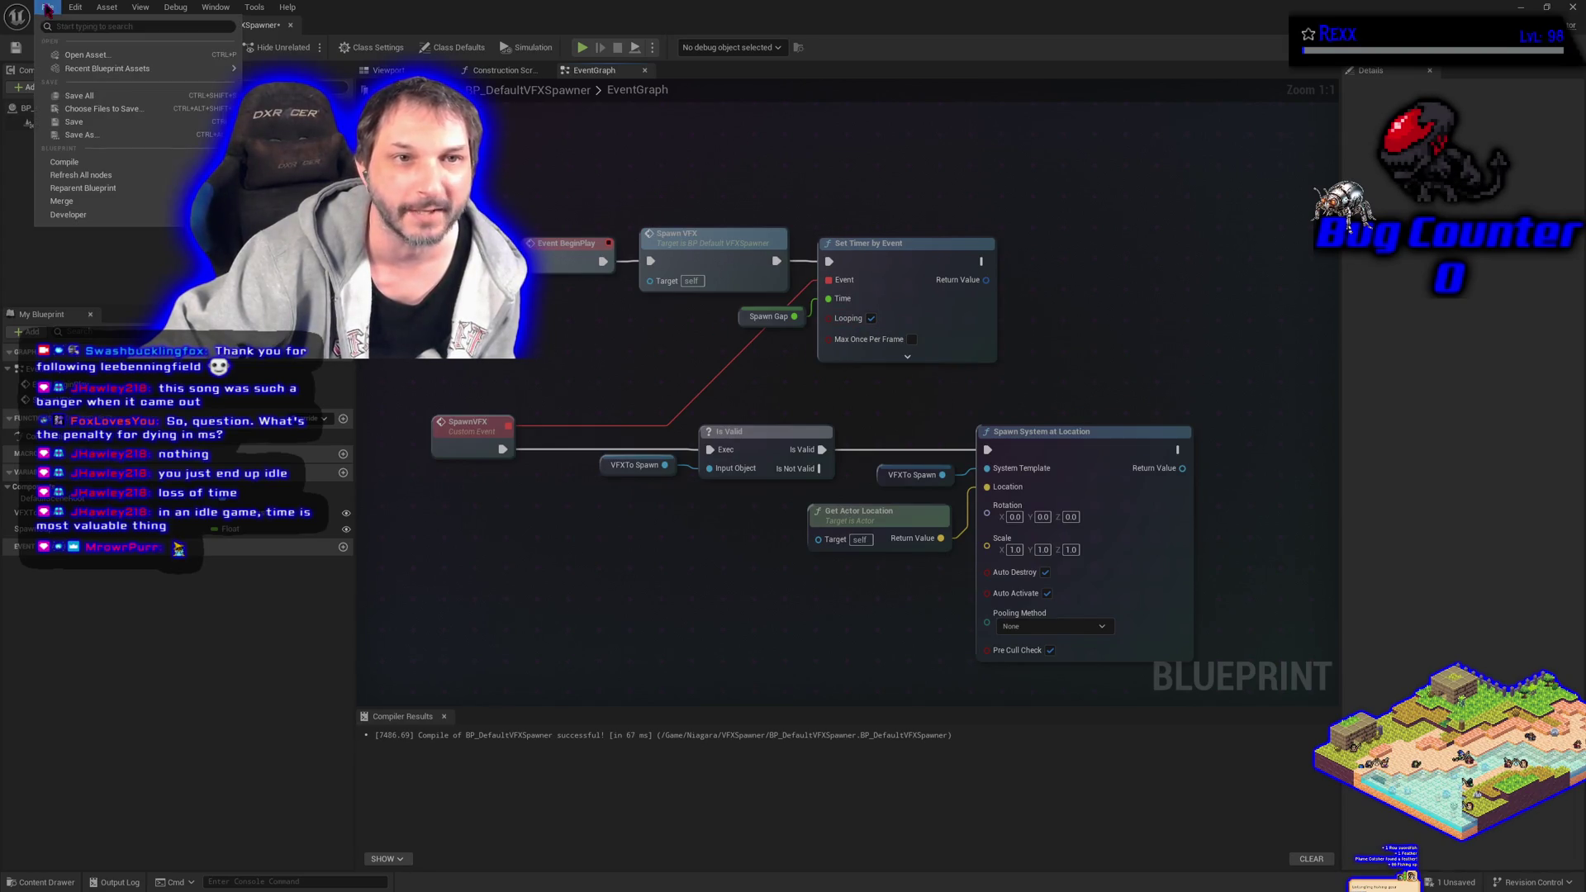
click(97, 102)
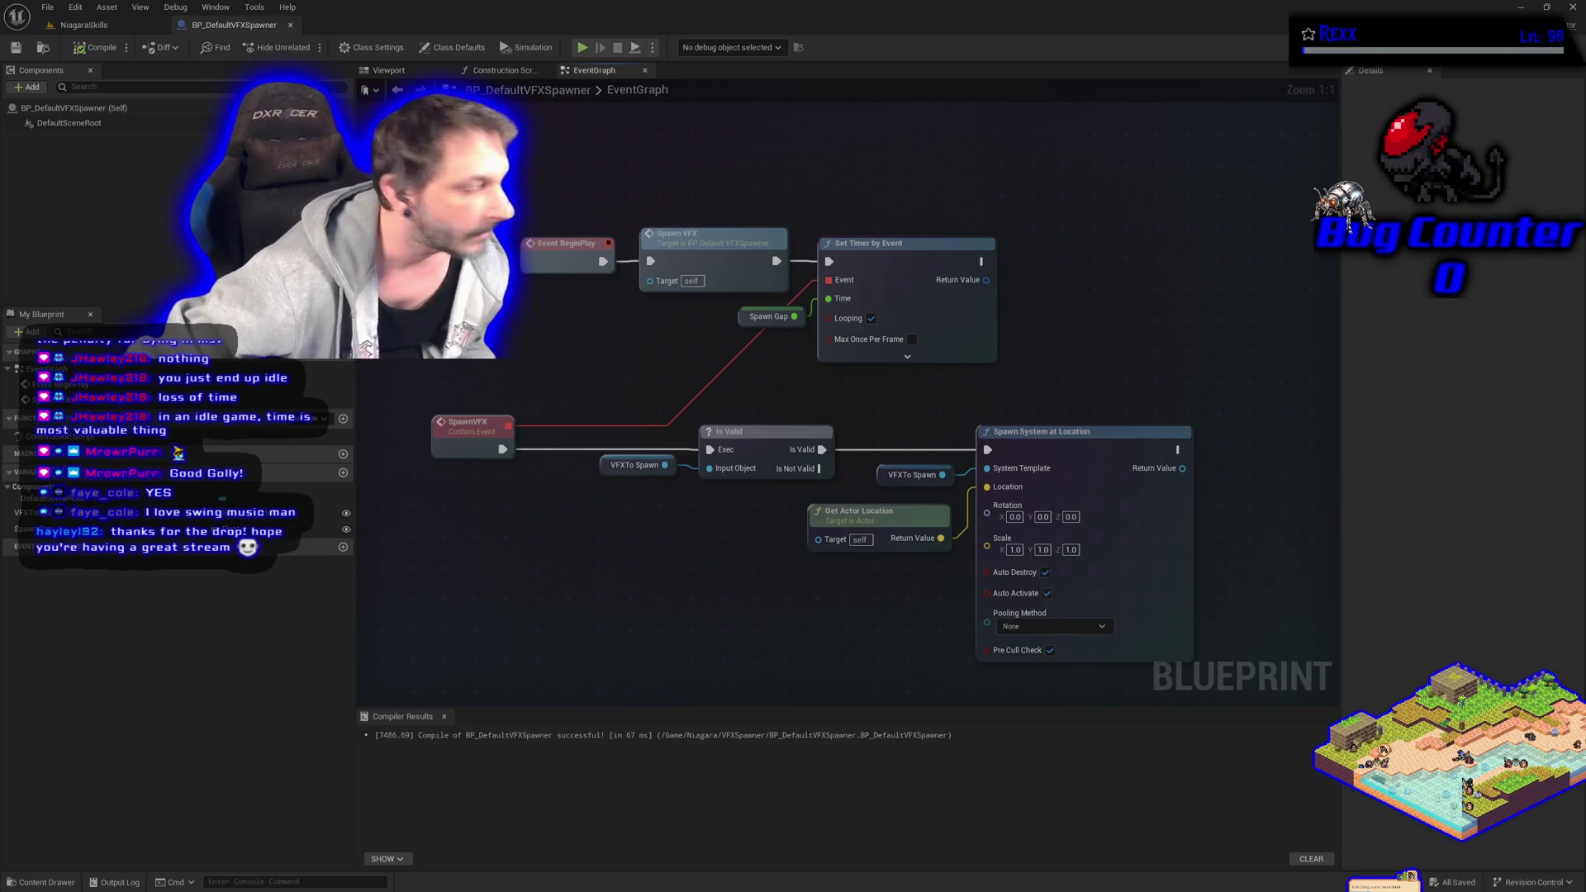
In the Content Drawer, browse to the Niagara > NiagaraSkills folder containing Portal.
click(69, 882)
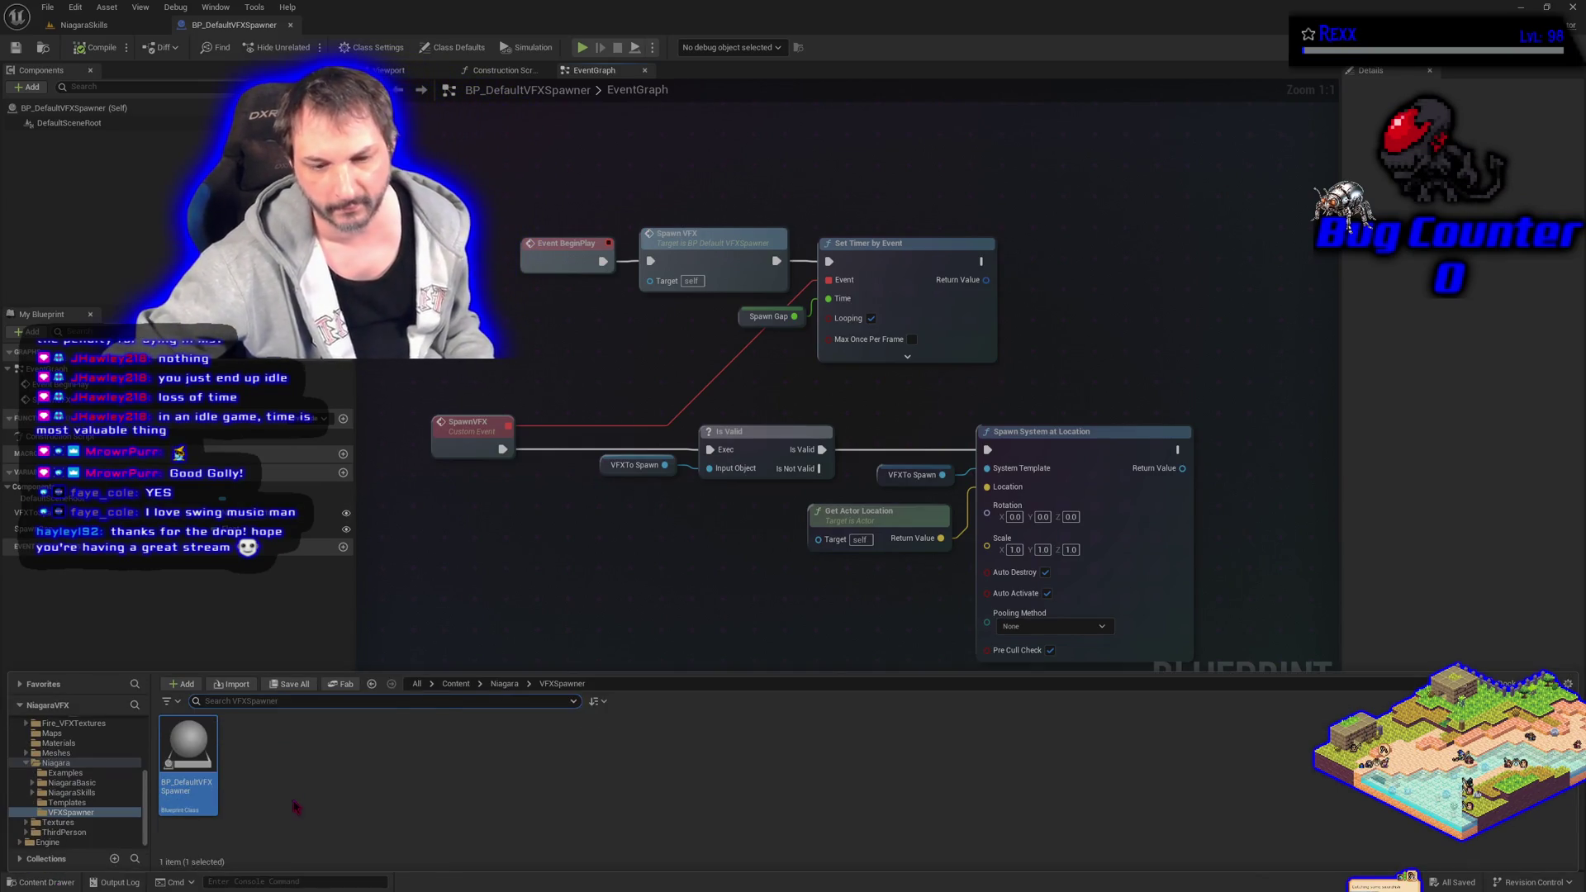
scroll(83, 805, up, 1)
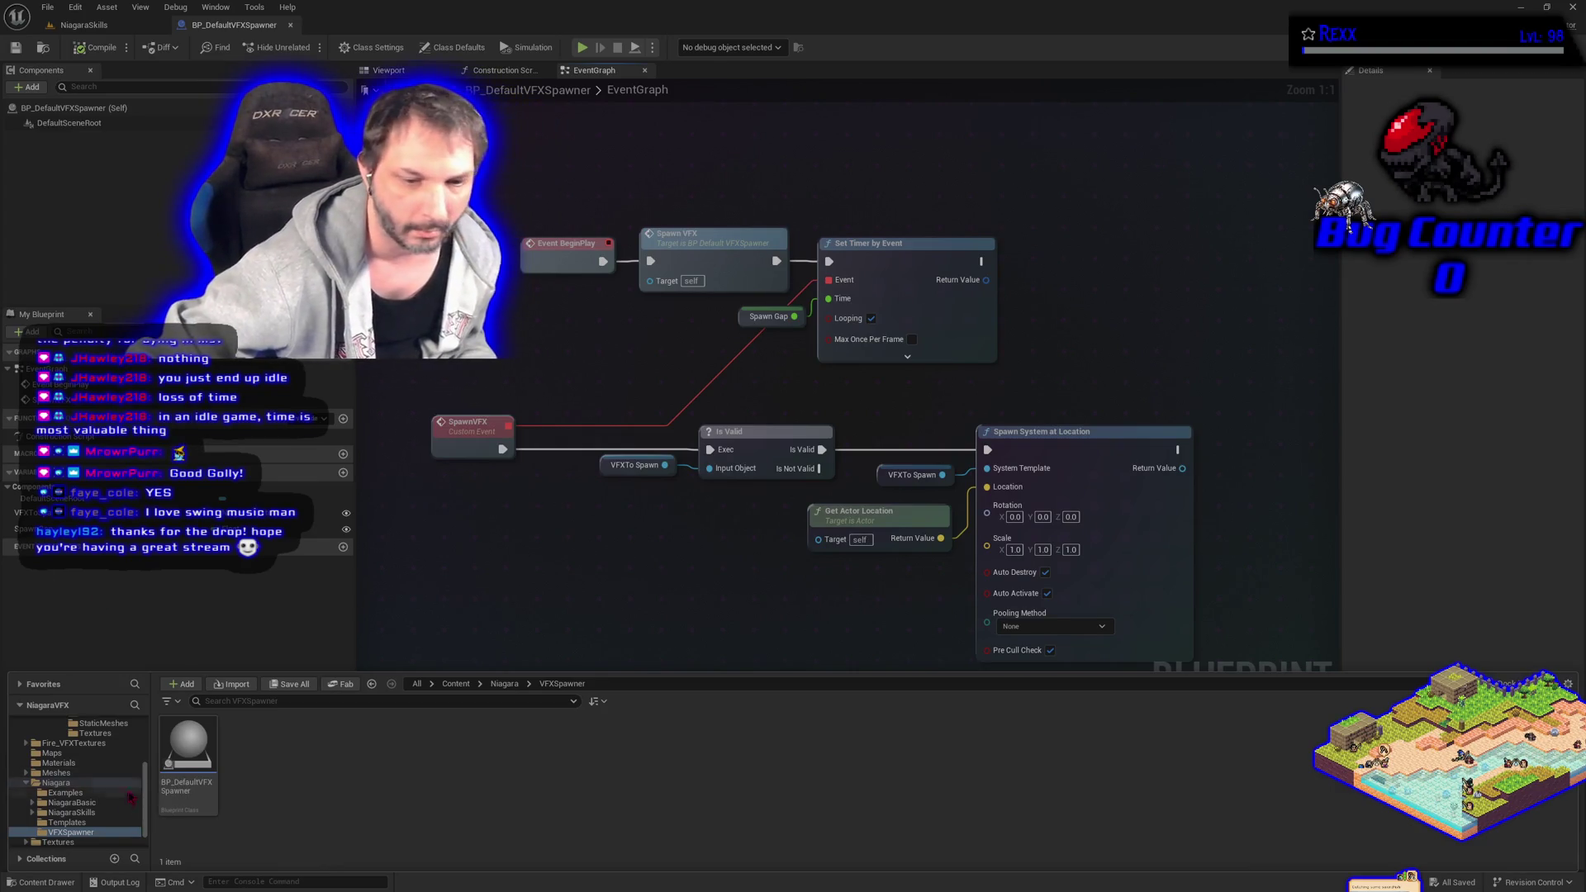
scroll(130, 797, down, 1)
click(74, 792)
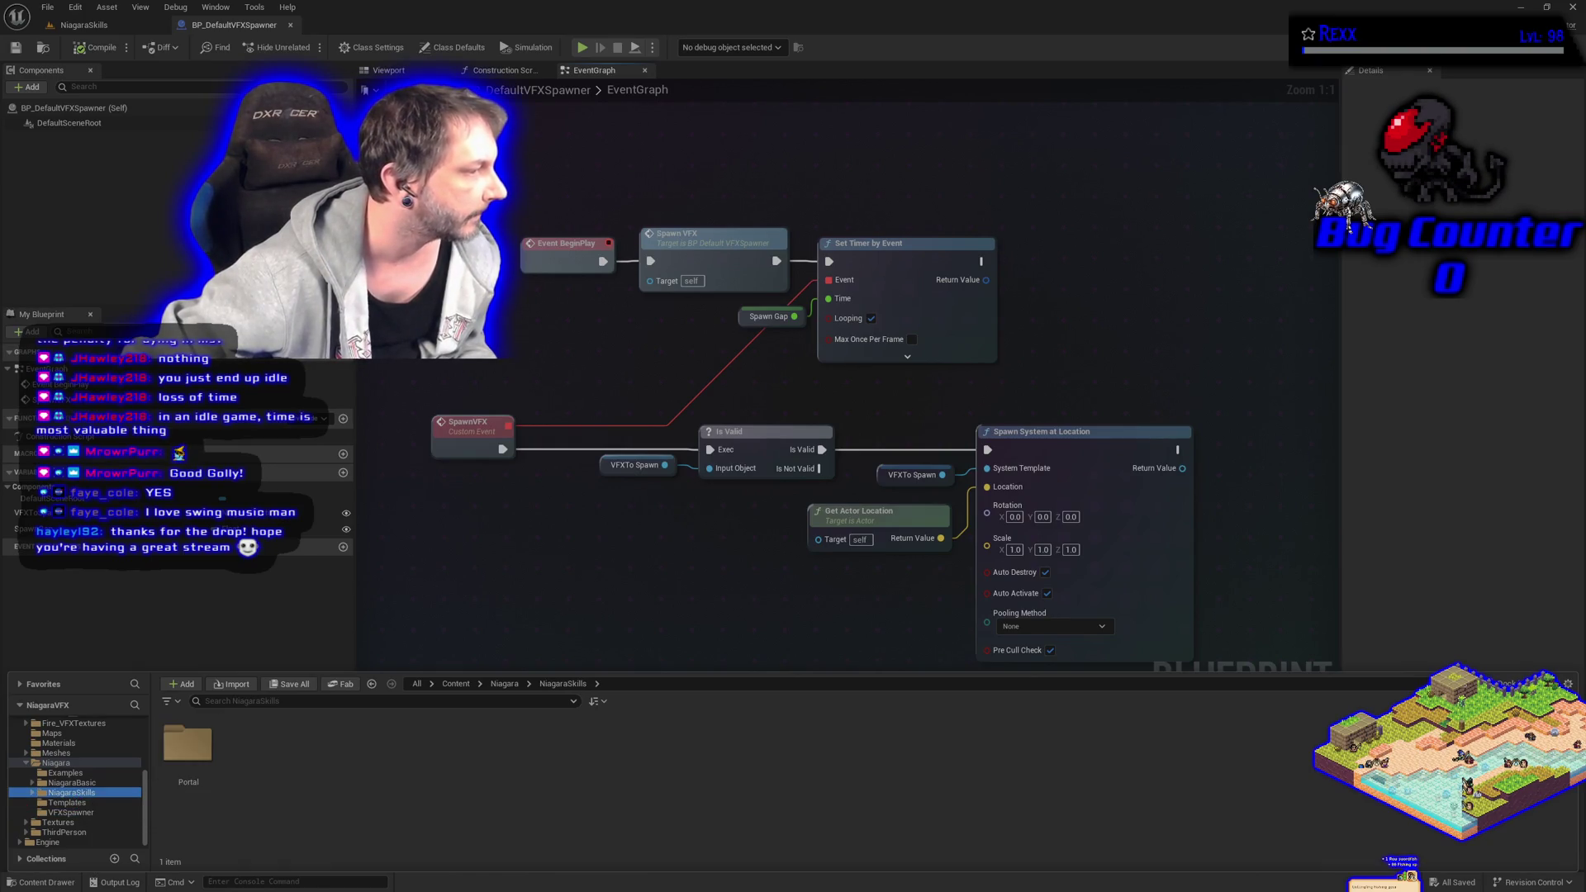
right_click(269, 770)
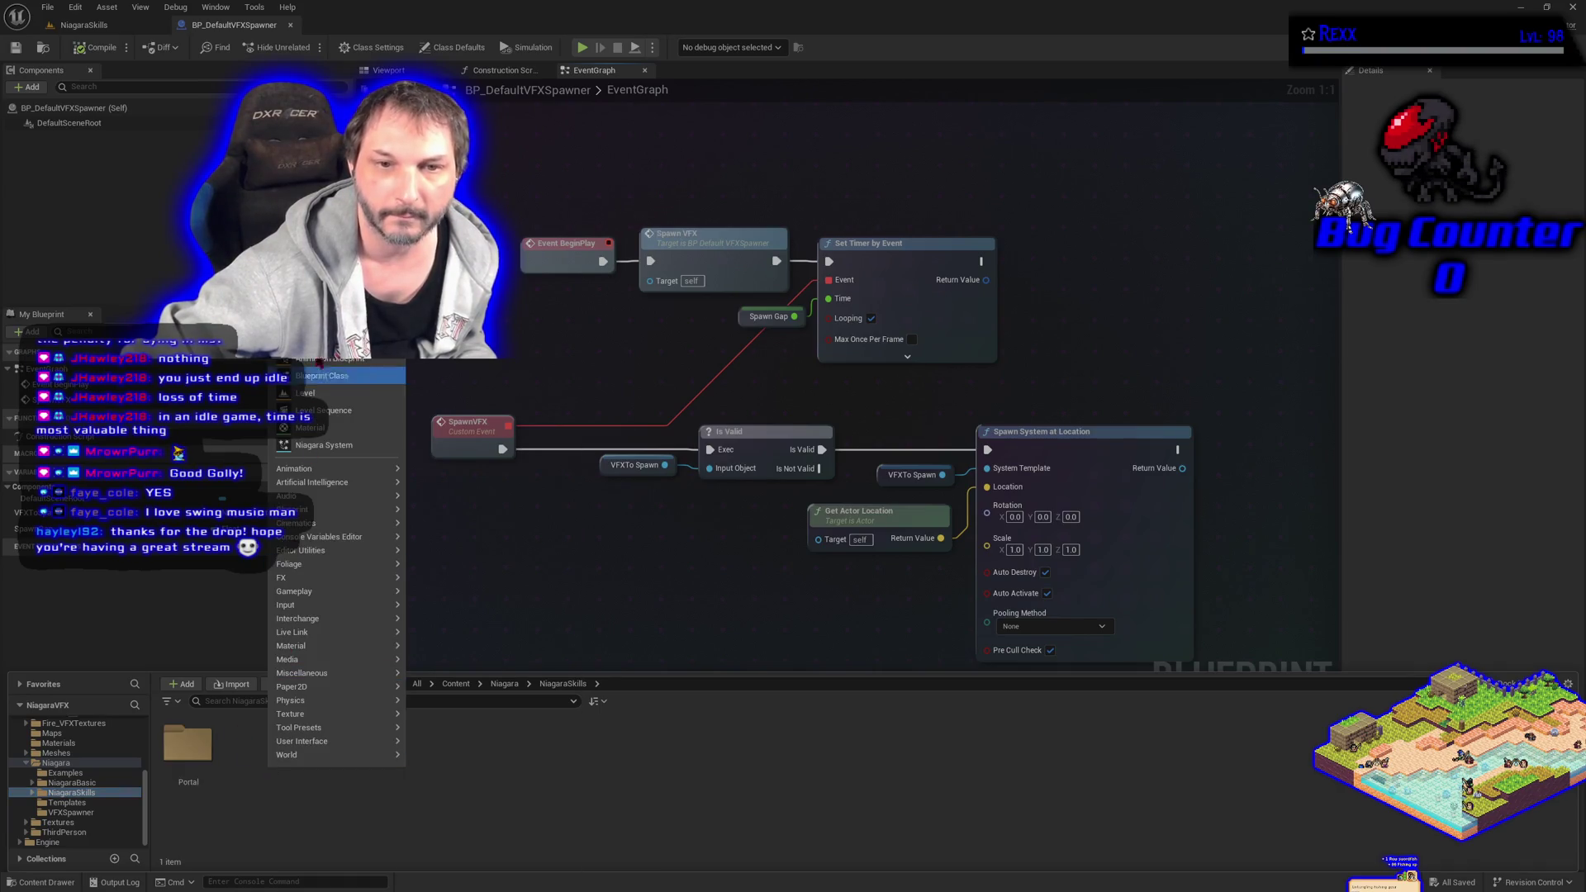
Create a new folder named HitImpact inside NiagaraSkills.
click(318, 329)
text(HitImpact)
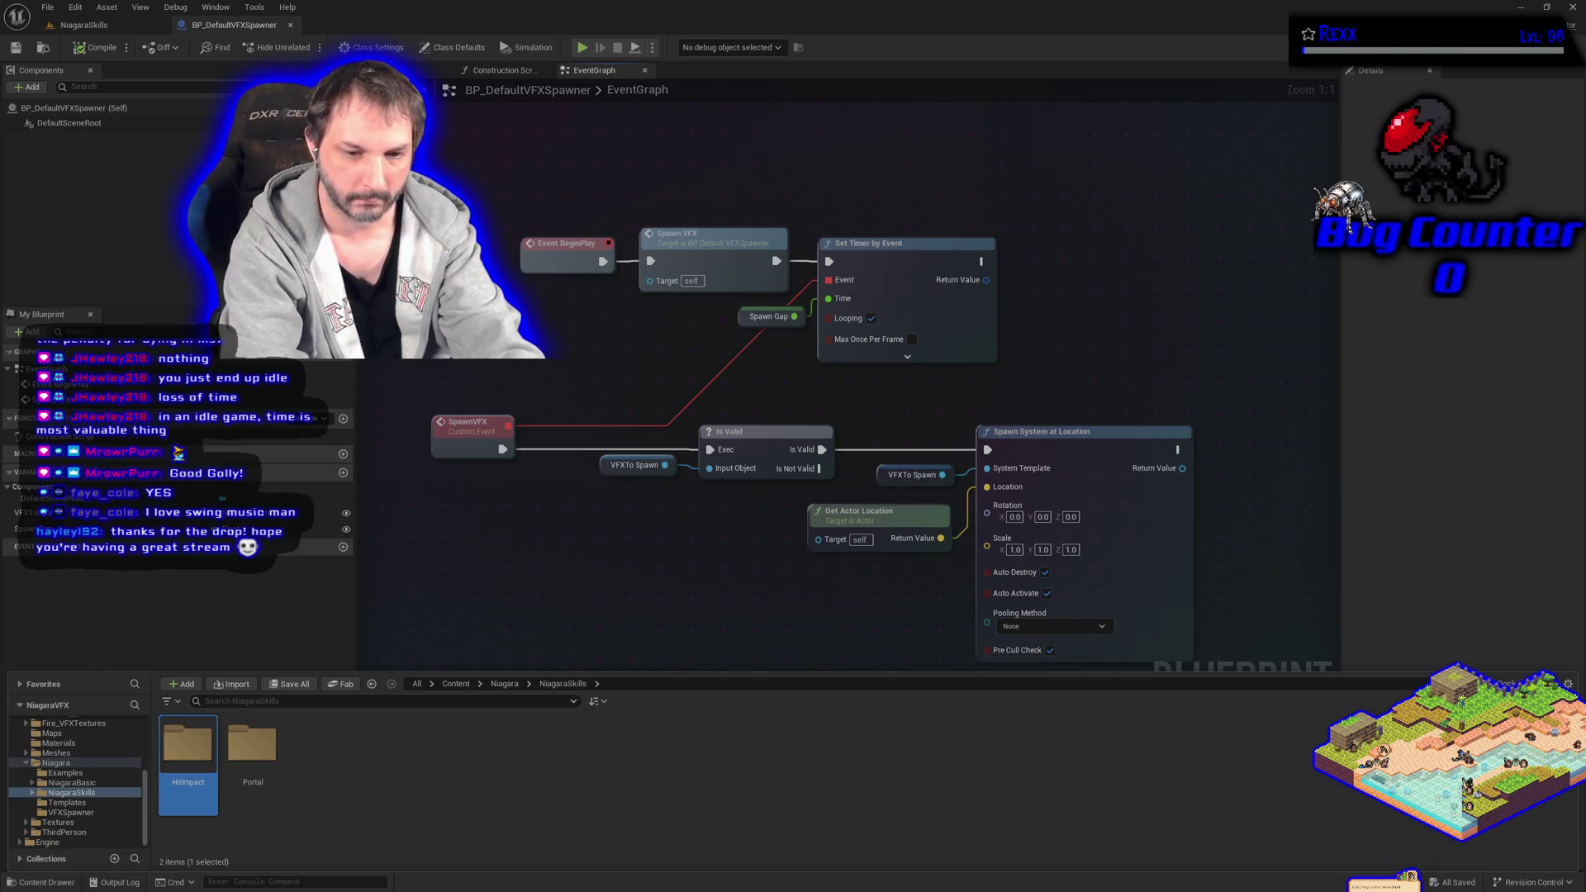
key(Return)
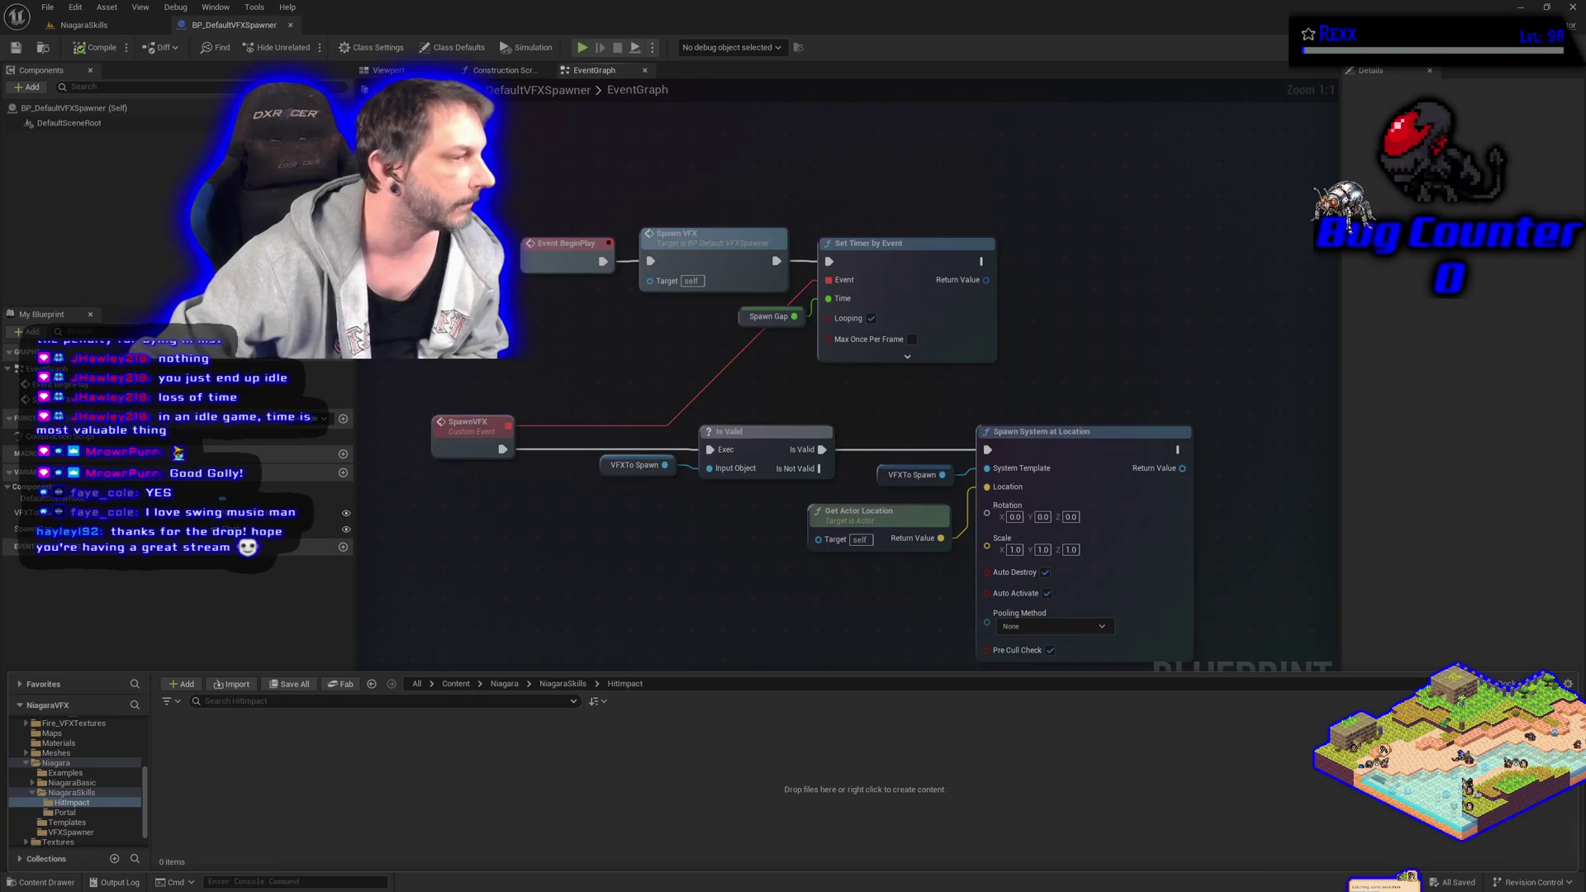
Create a Niagara System in HitImpact from the SimpleSpriteBurst template, named NS_HitImpactSurface.
right_click(512, 791)
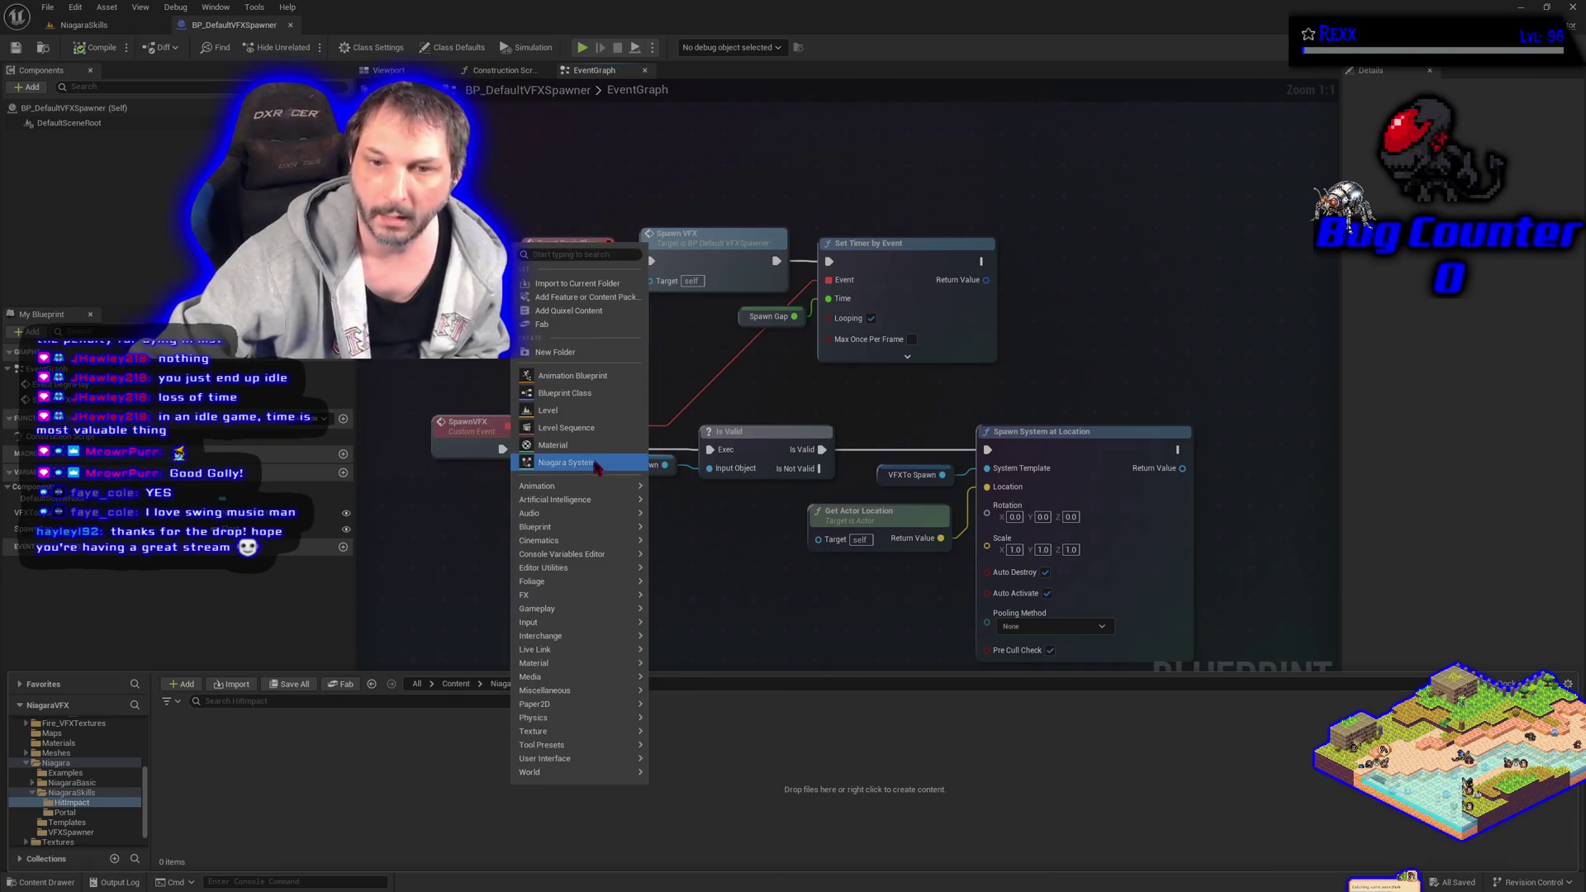
click(532, 461)
click(679, 537)
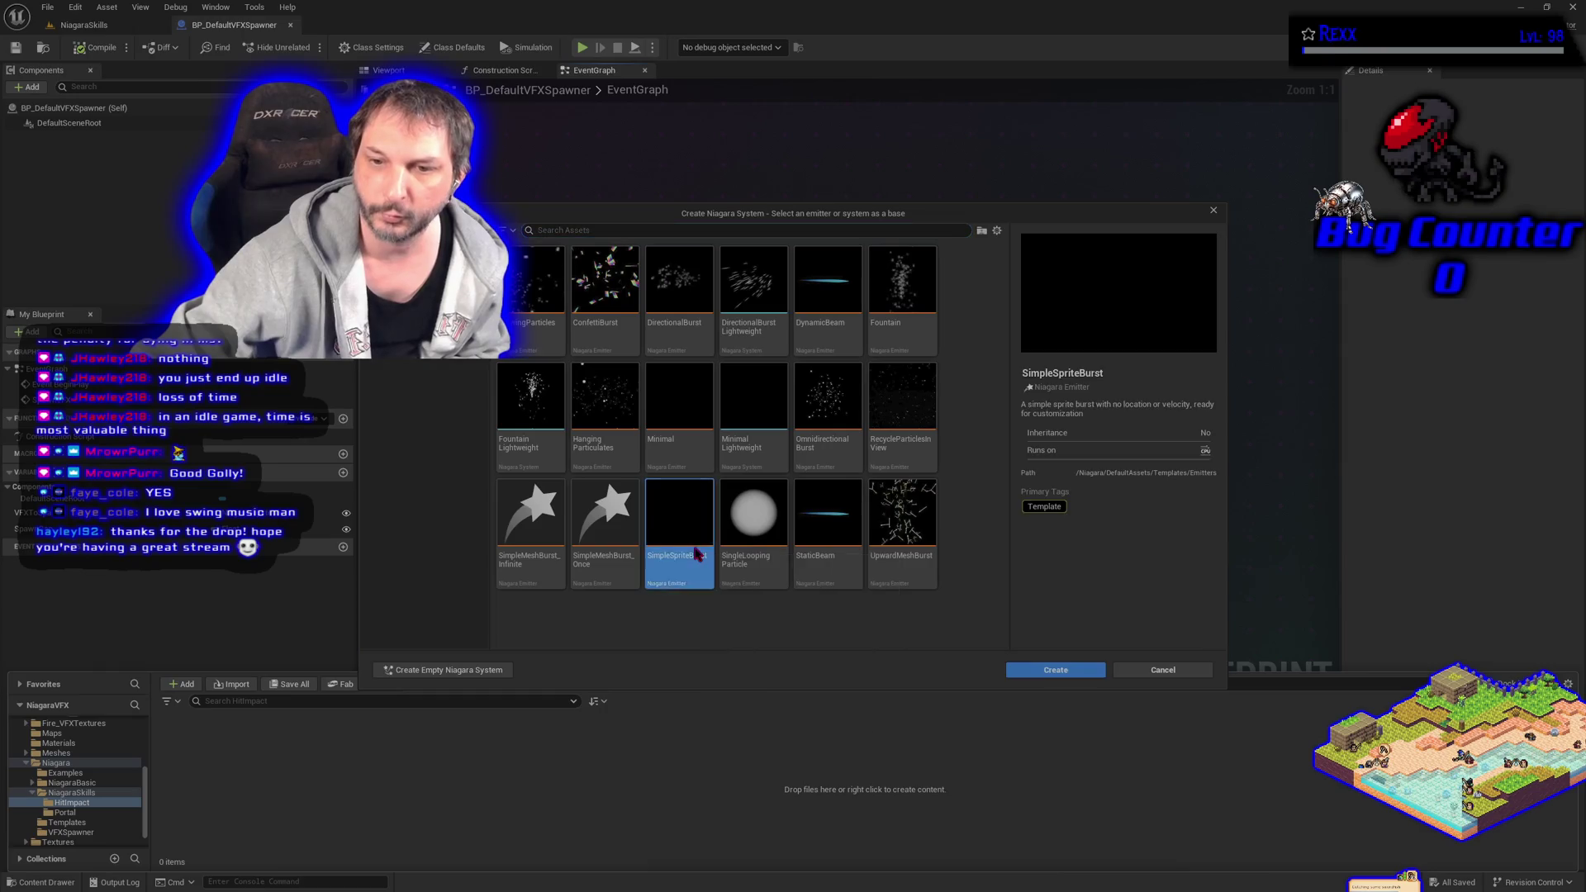
click(1055, 670)
text(NS_HitImpact_Surface)
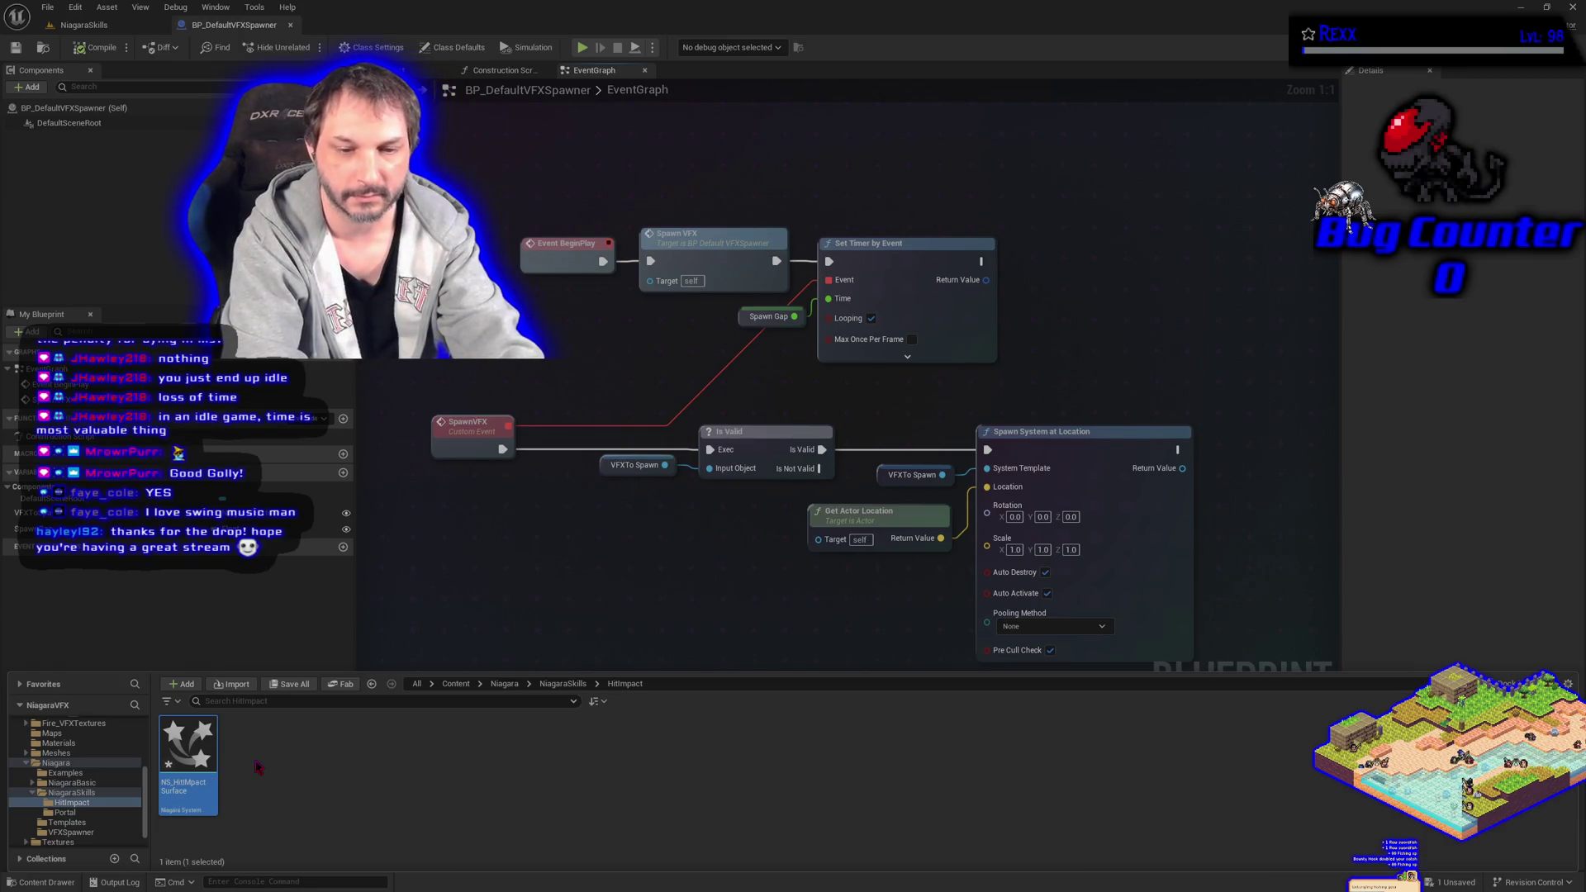
Confirm the NS_HitImpactSurface name and open it in the Niagara editor.
key(Return)
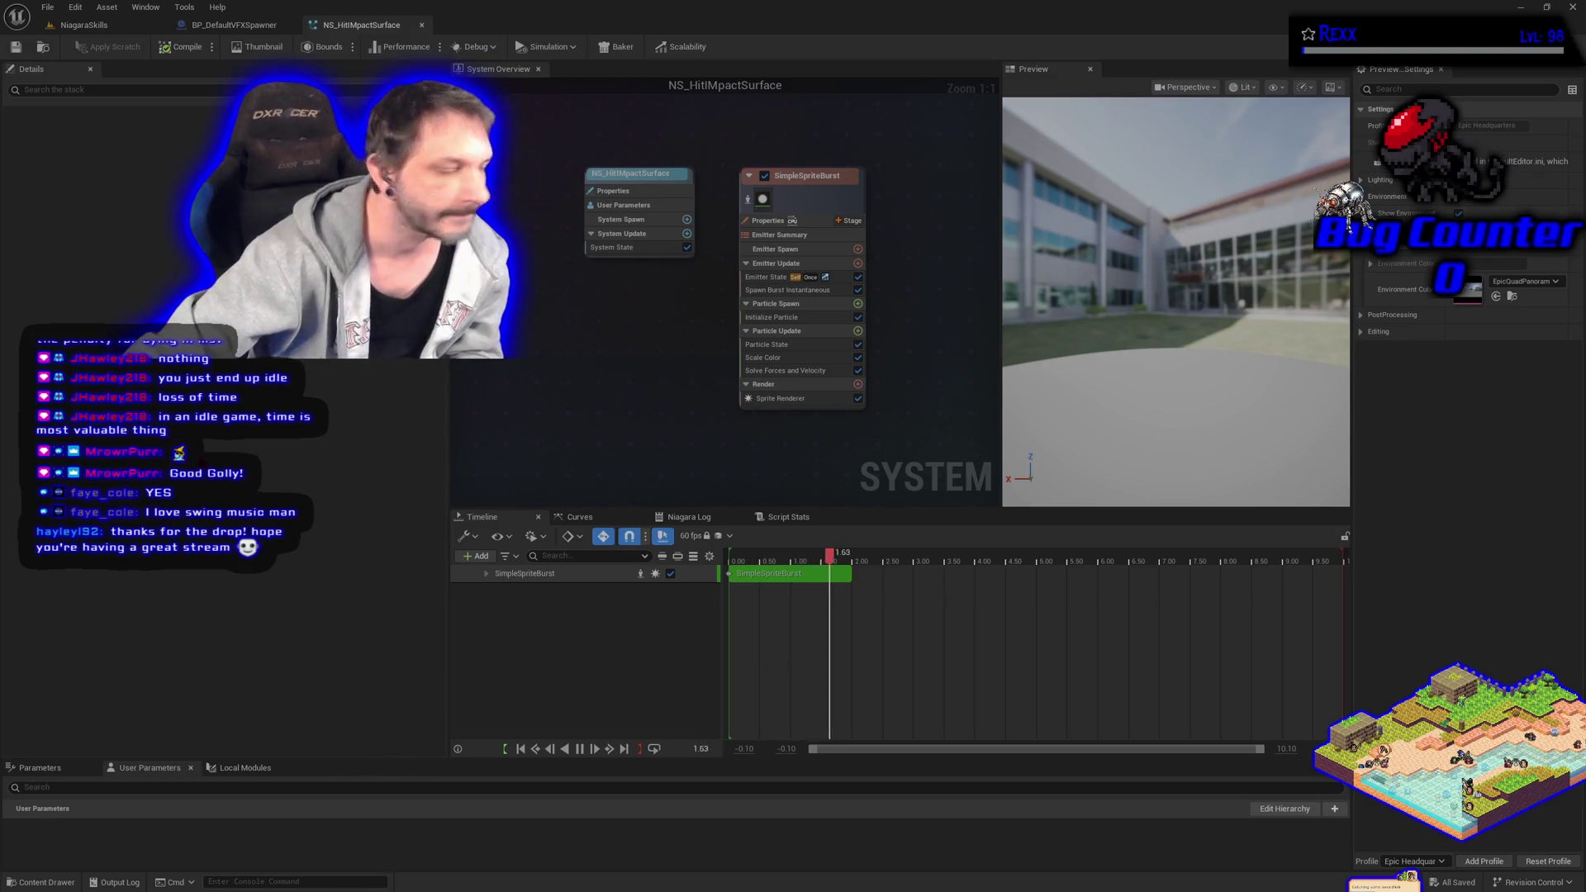
View the SimpleSpriteBurst emitter's Emitter State life cycle and loop settings, then switch to the browser.
click(768, 277)
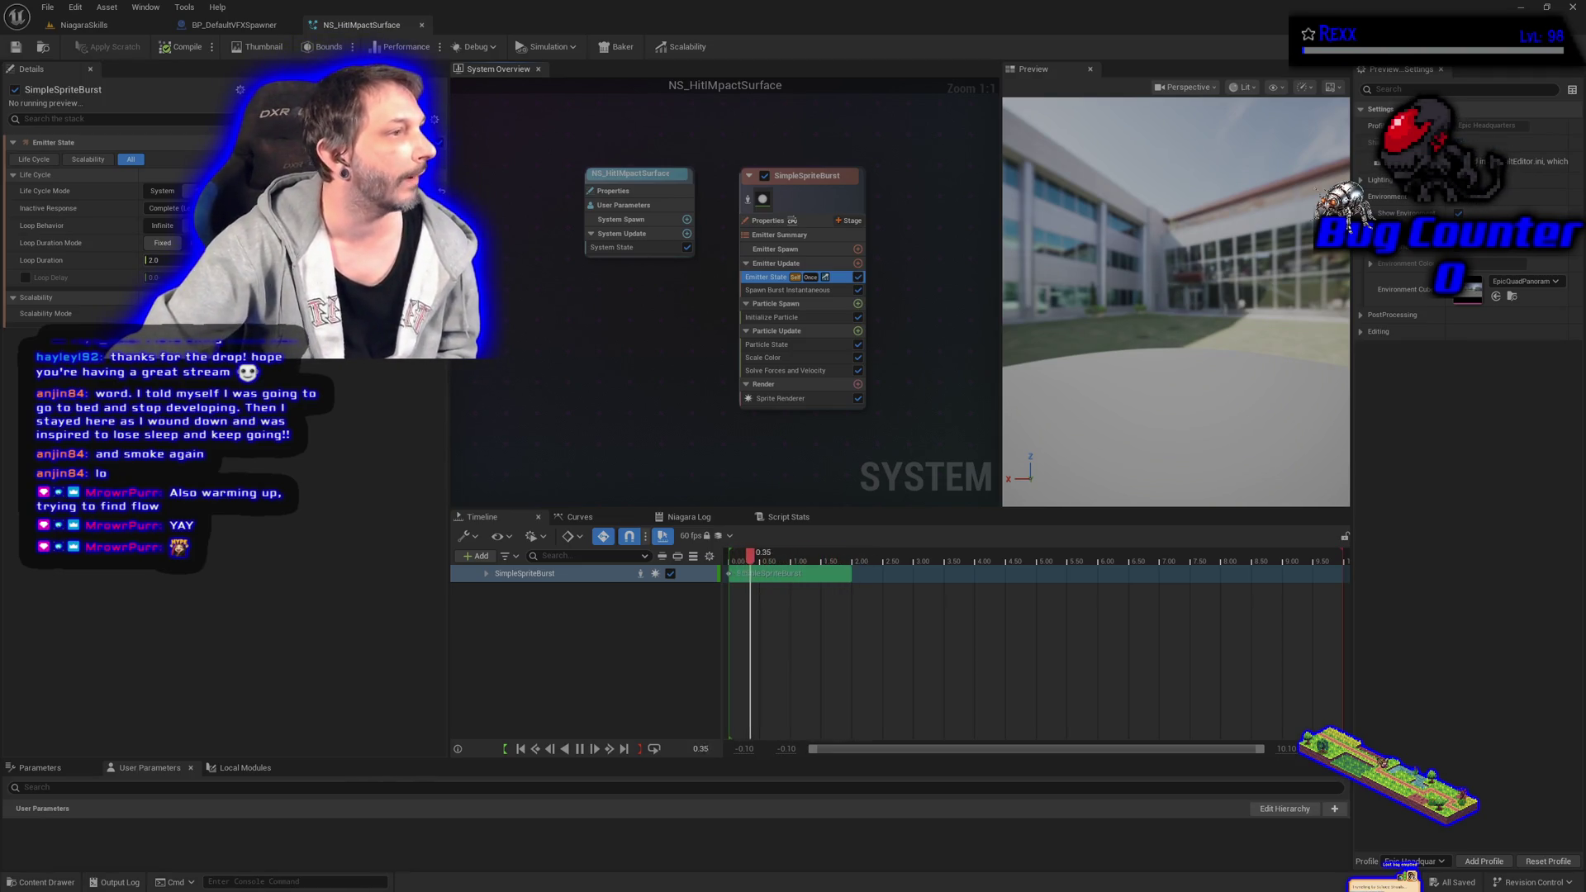
key(alt+Tab)
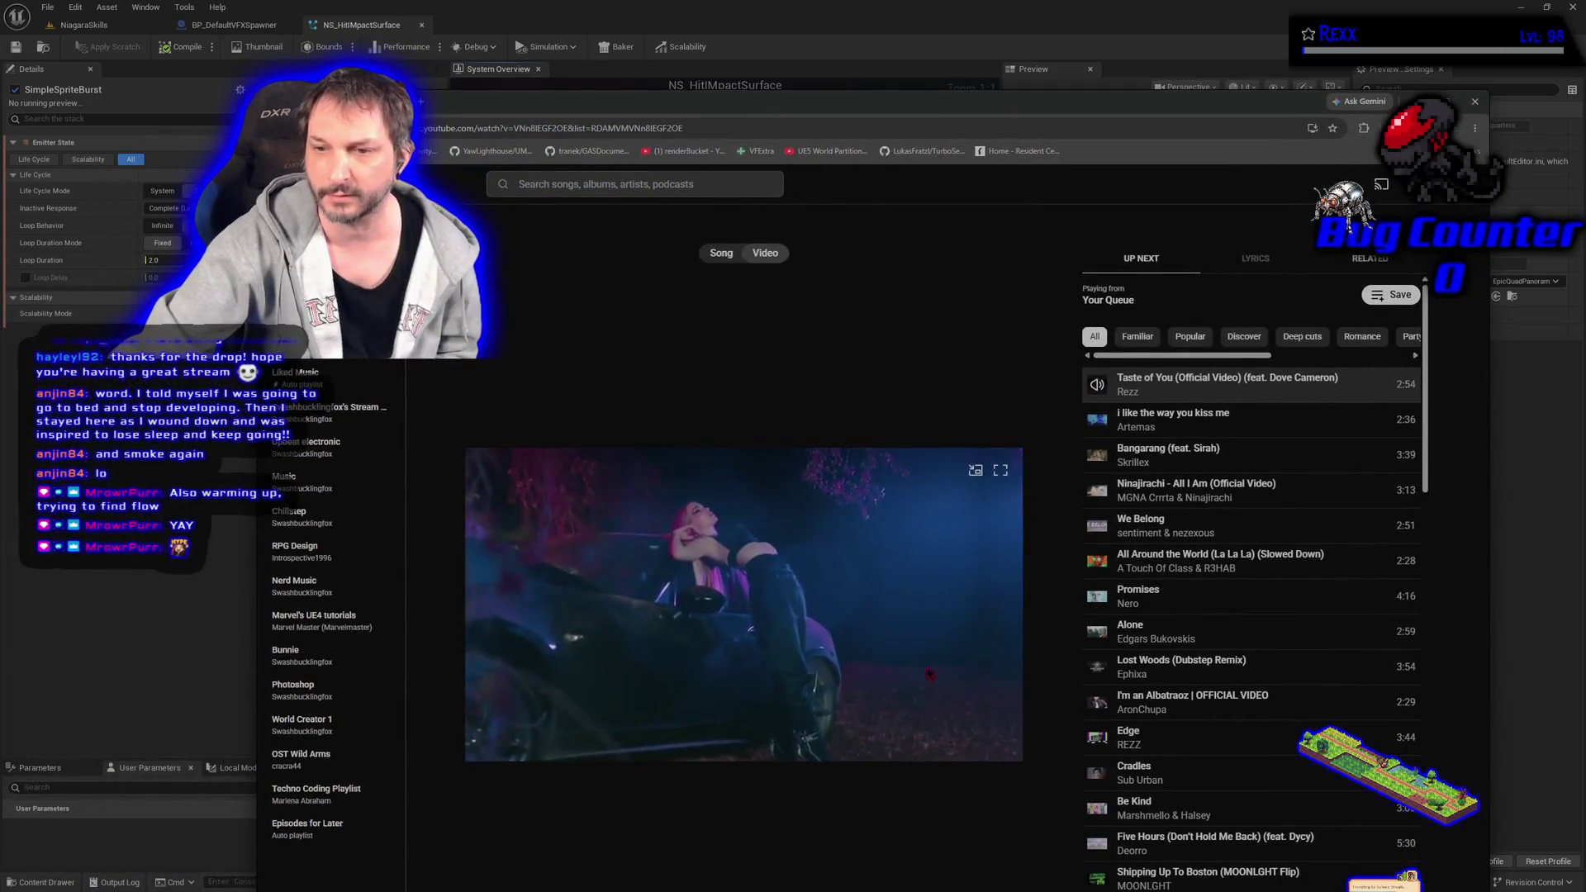
key(f)
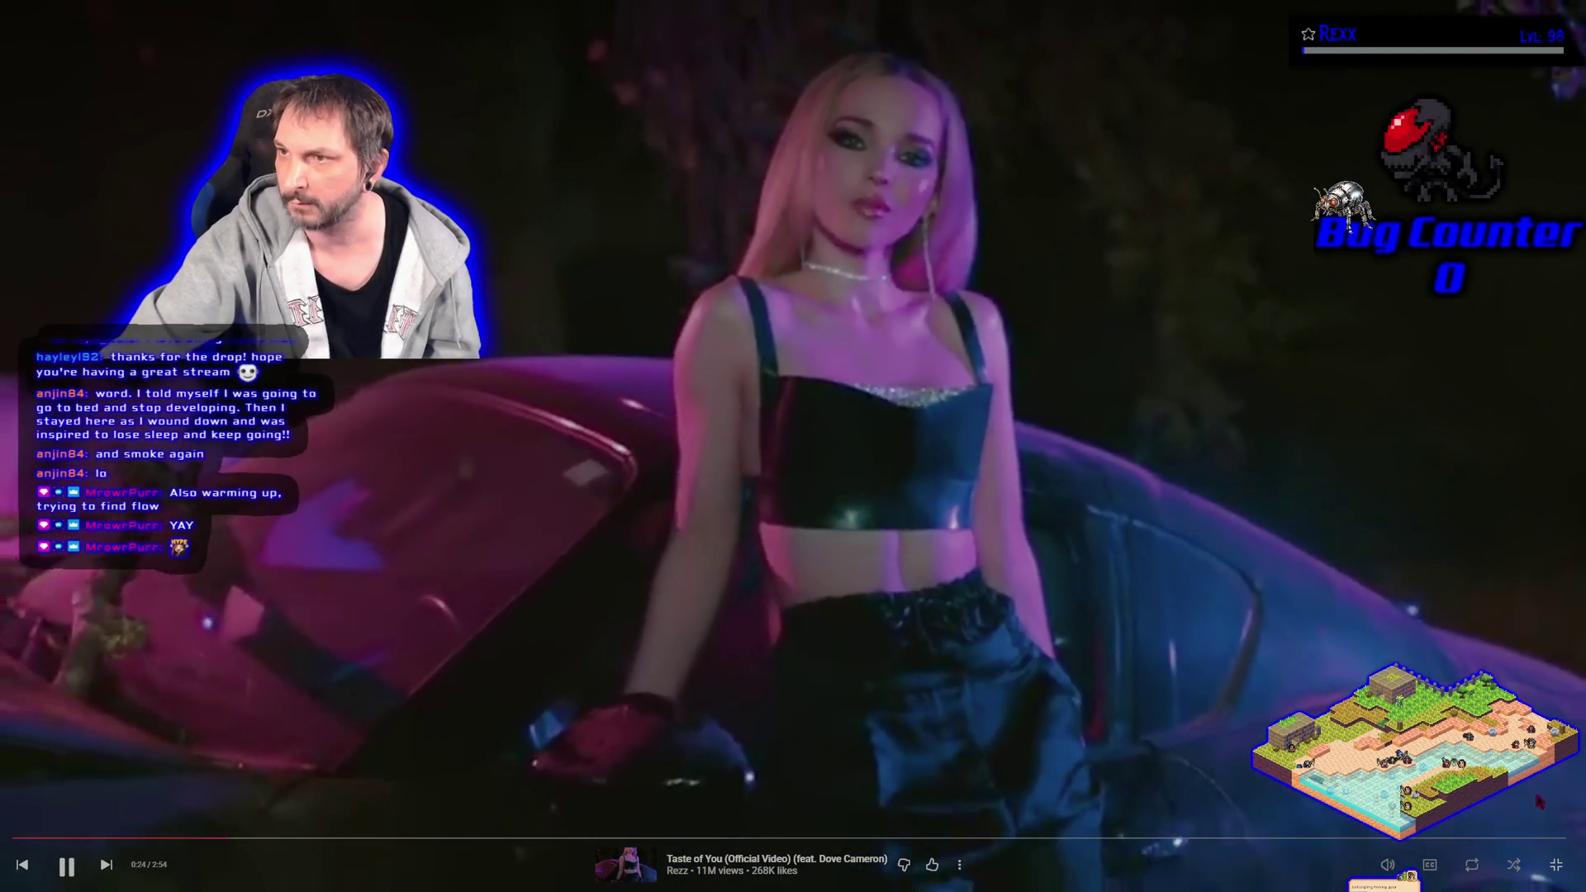
right_click(1554, 871)
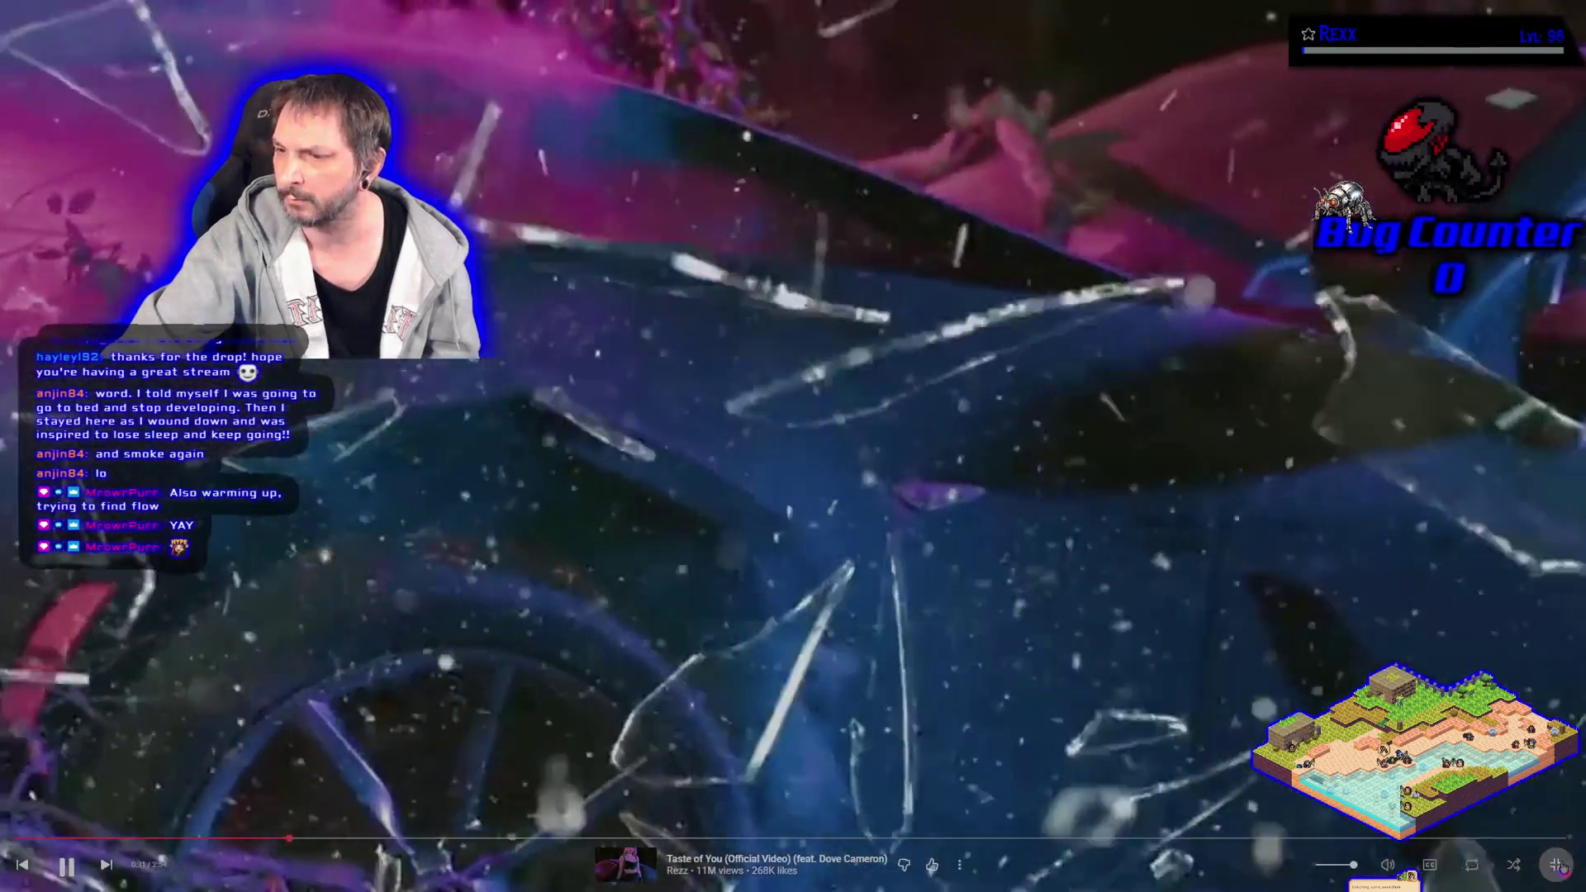
click(1556, 865)
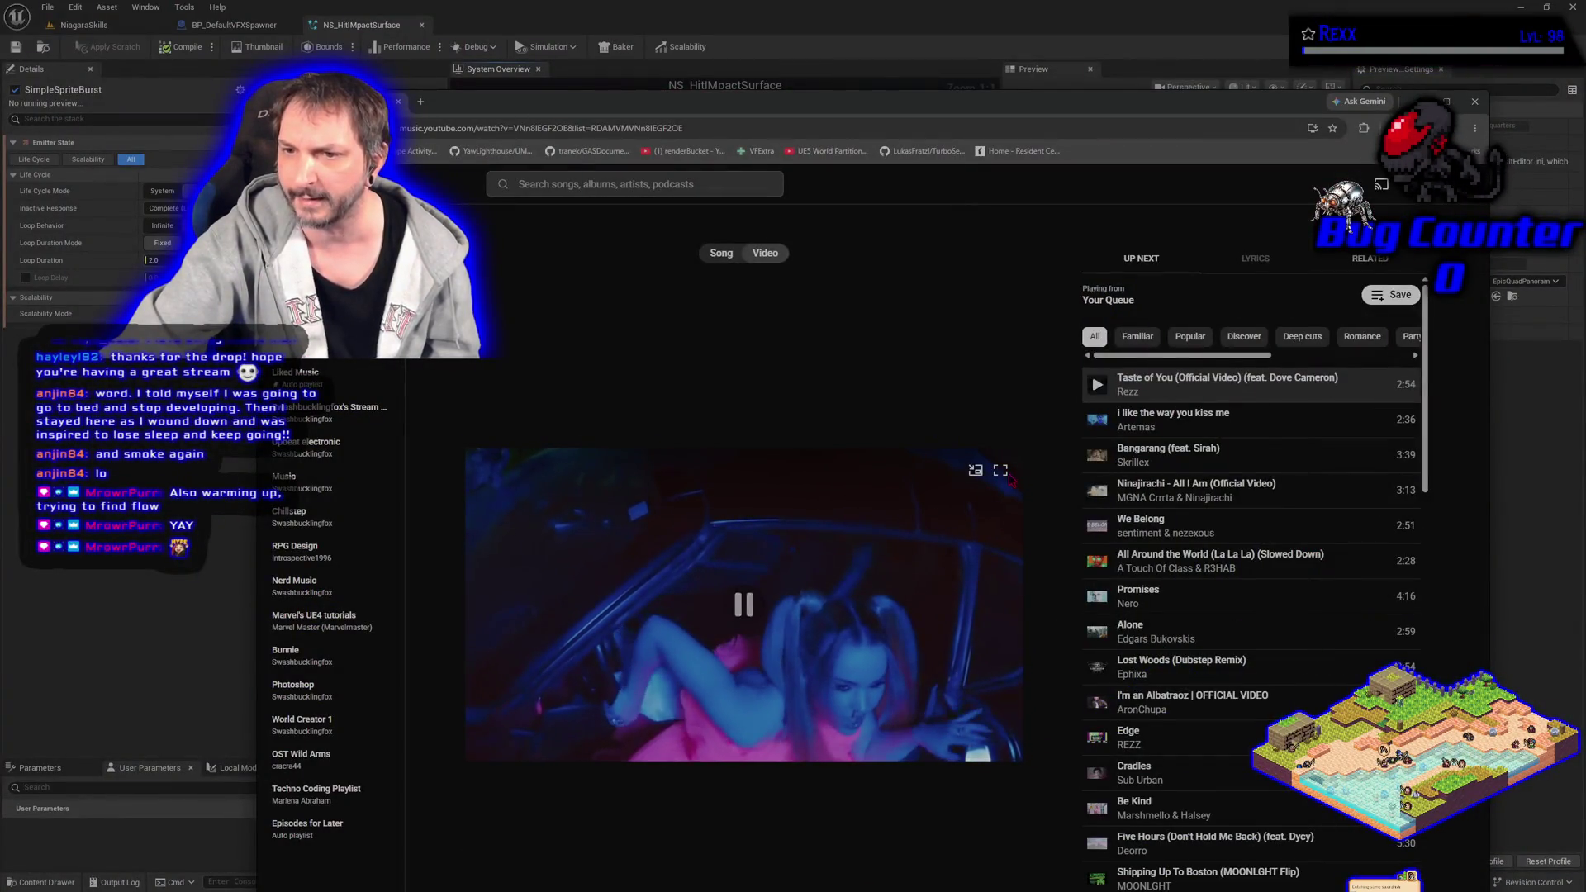
click(1000, 470)
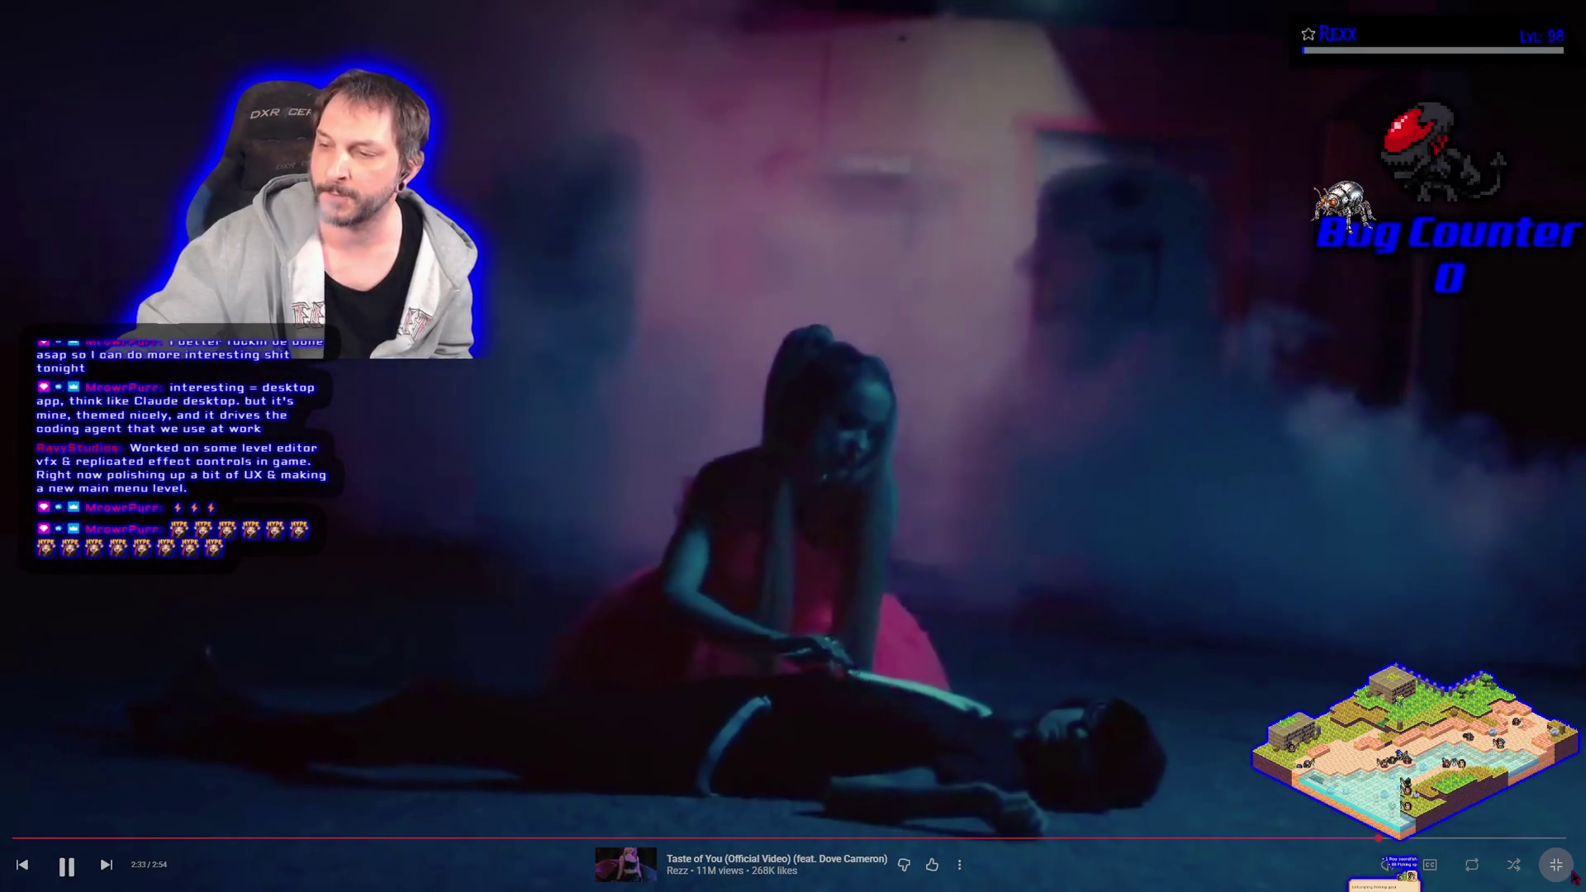
Take the 'Taste of You' video out of full-screen playback.
key(Escape)
Switch from YouTube Music back to the Unreal Niagara editor showing NS_HitImpactSurface.
key(alt+Tab)
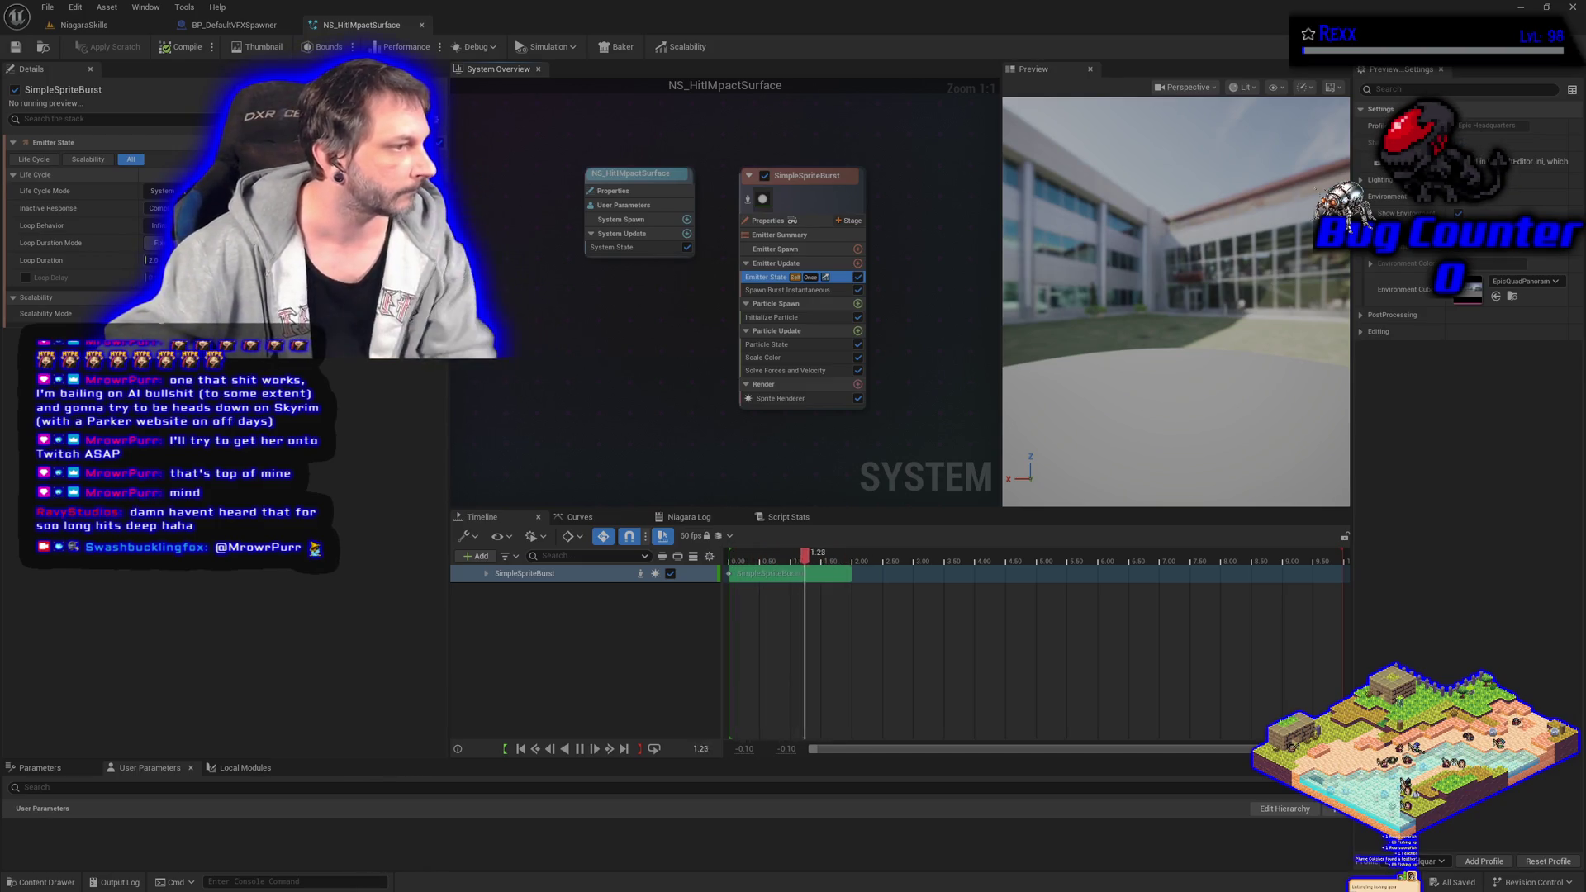
Set the Initialize Particle Lifetime to 1, then return to the NiagaraSkills level.
click(771, 317)
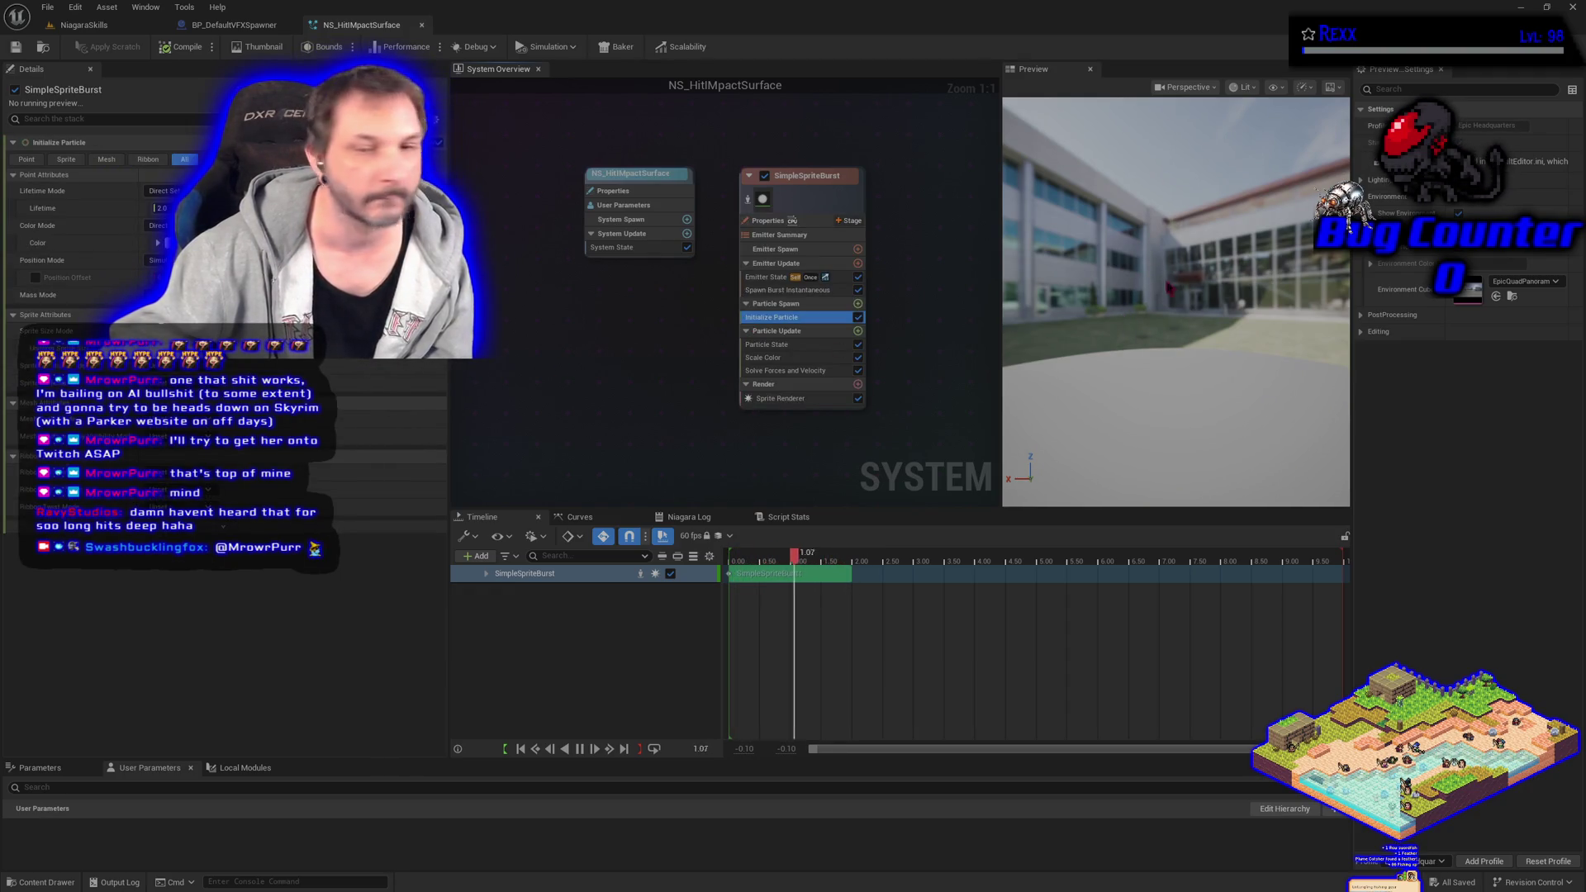
click(161, 208)
text(1)
key(Return)
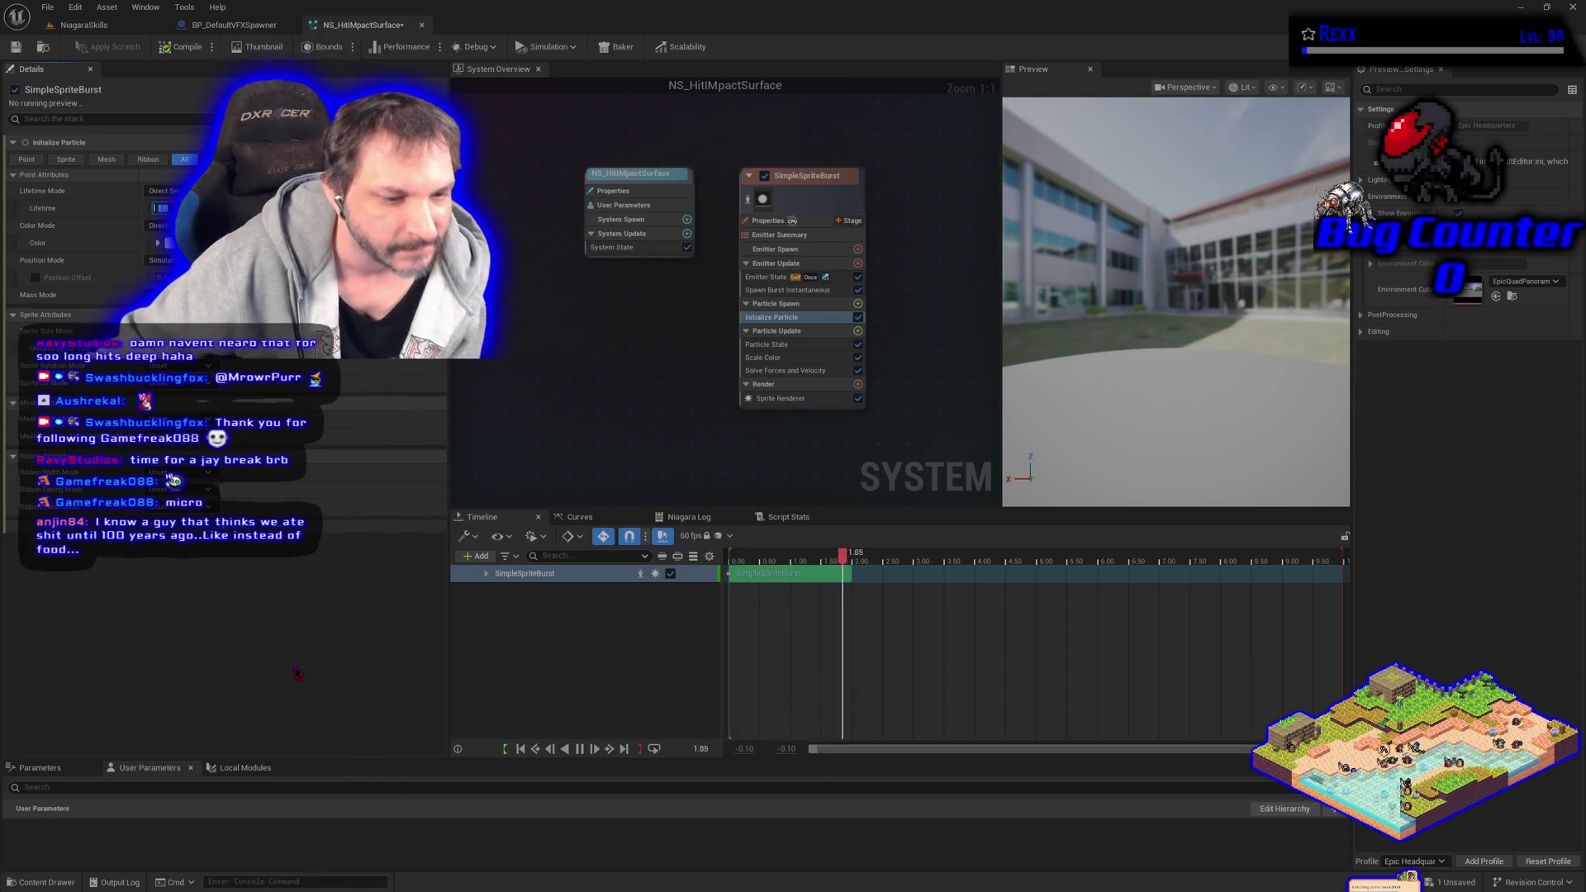
click(72, 35)
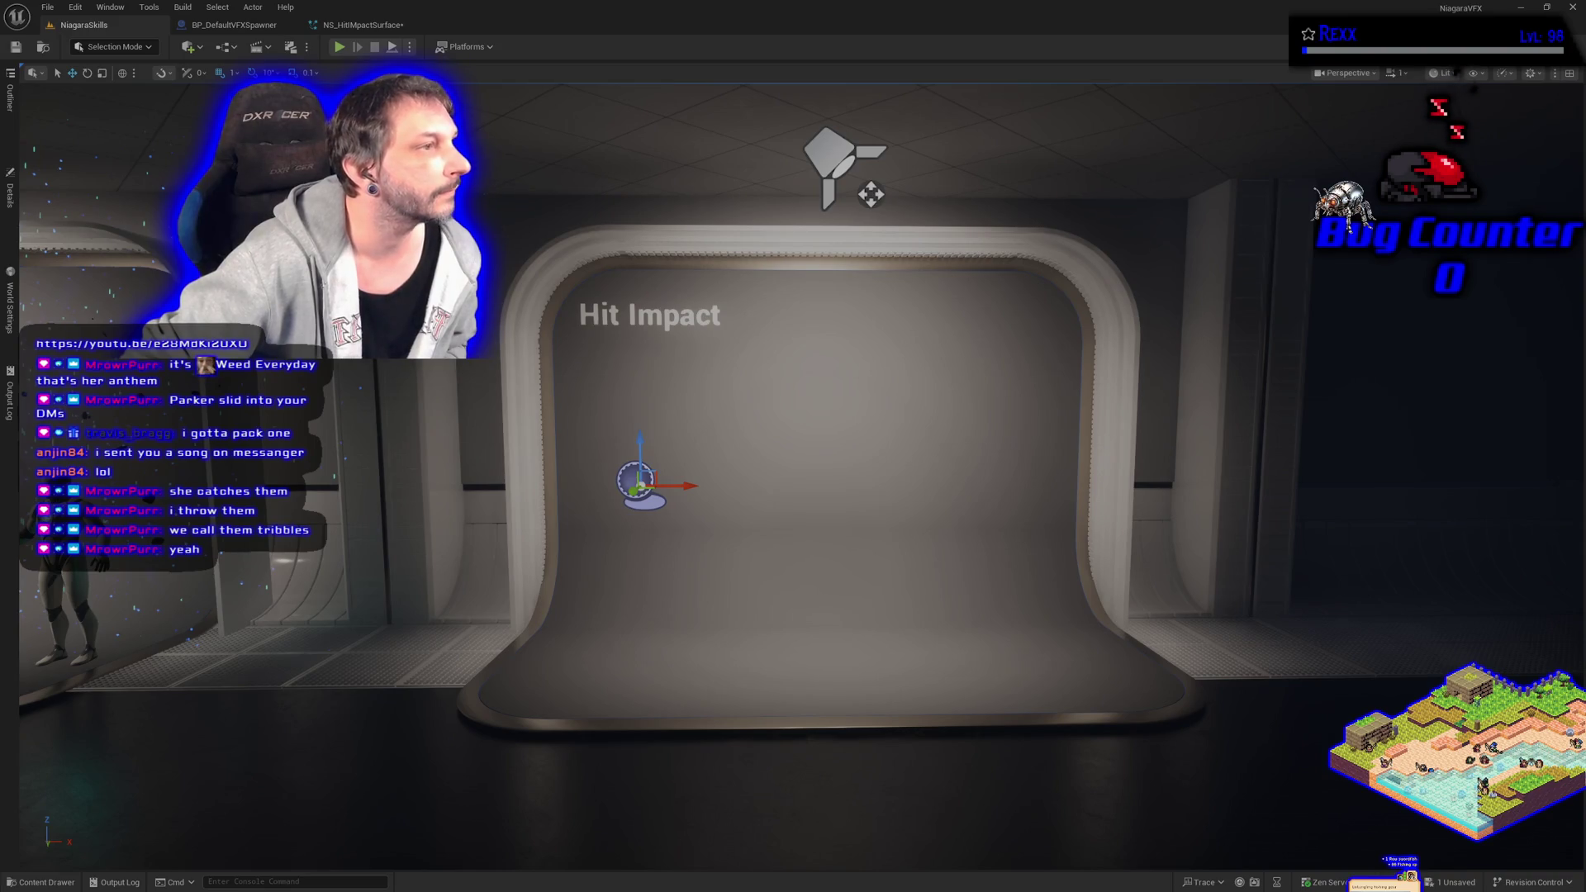
Switch from Unreal Engine 5 to the web browser showing the dog among orange fluffy toys.
key(alt+Tab)
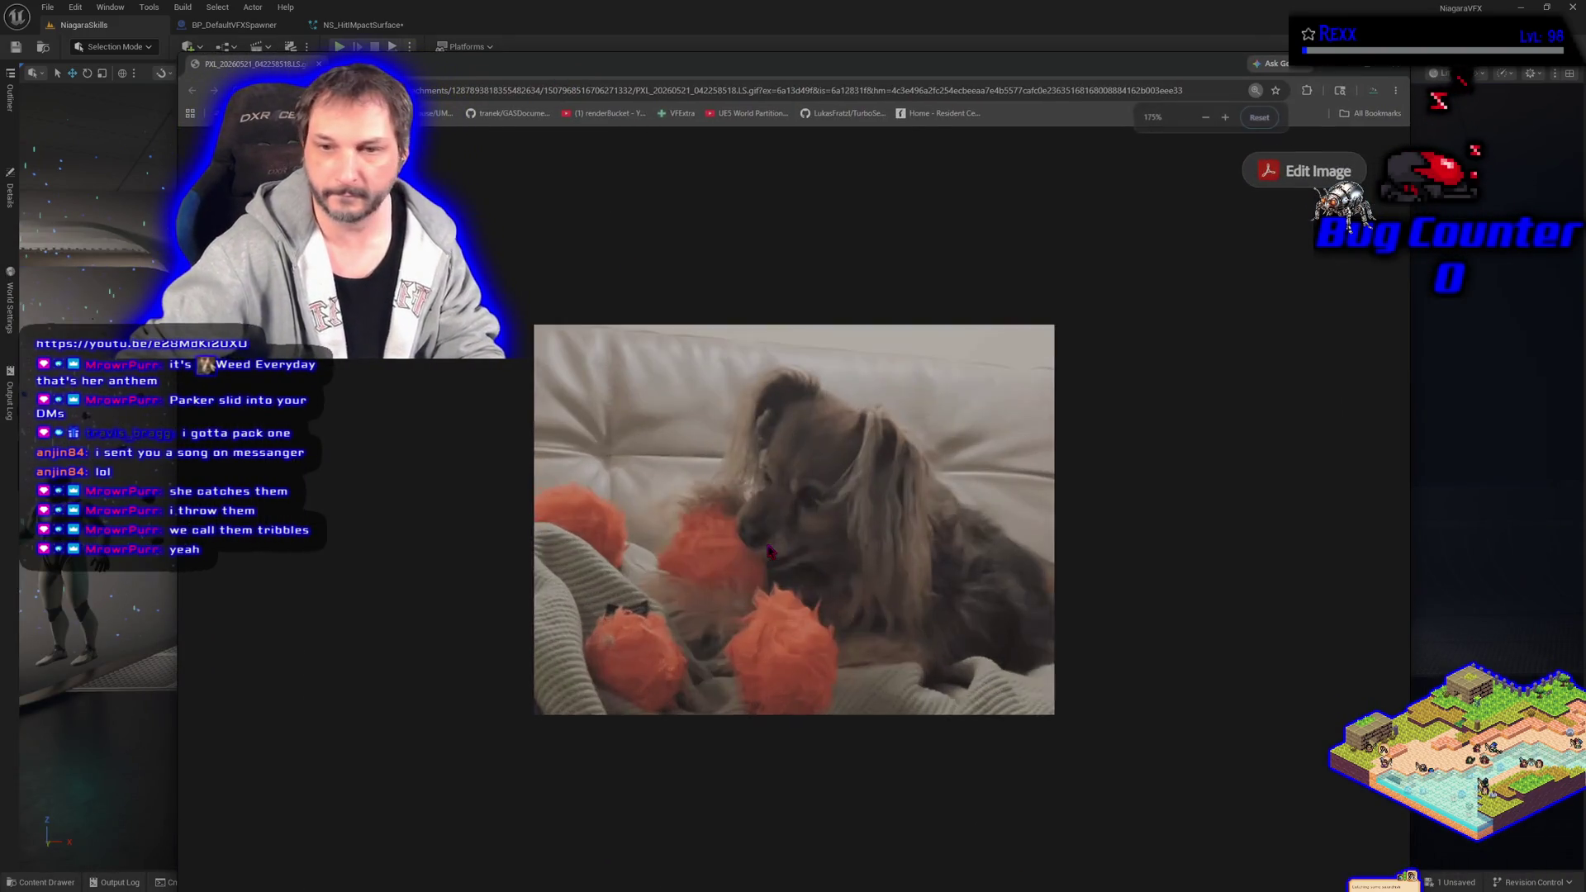
scroll(767, 551, up, 3)
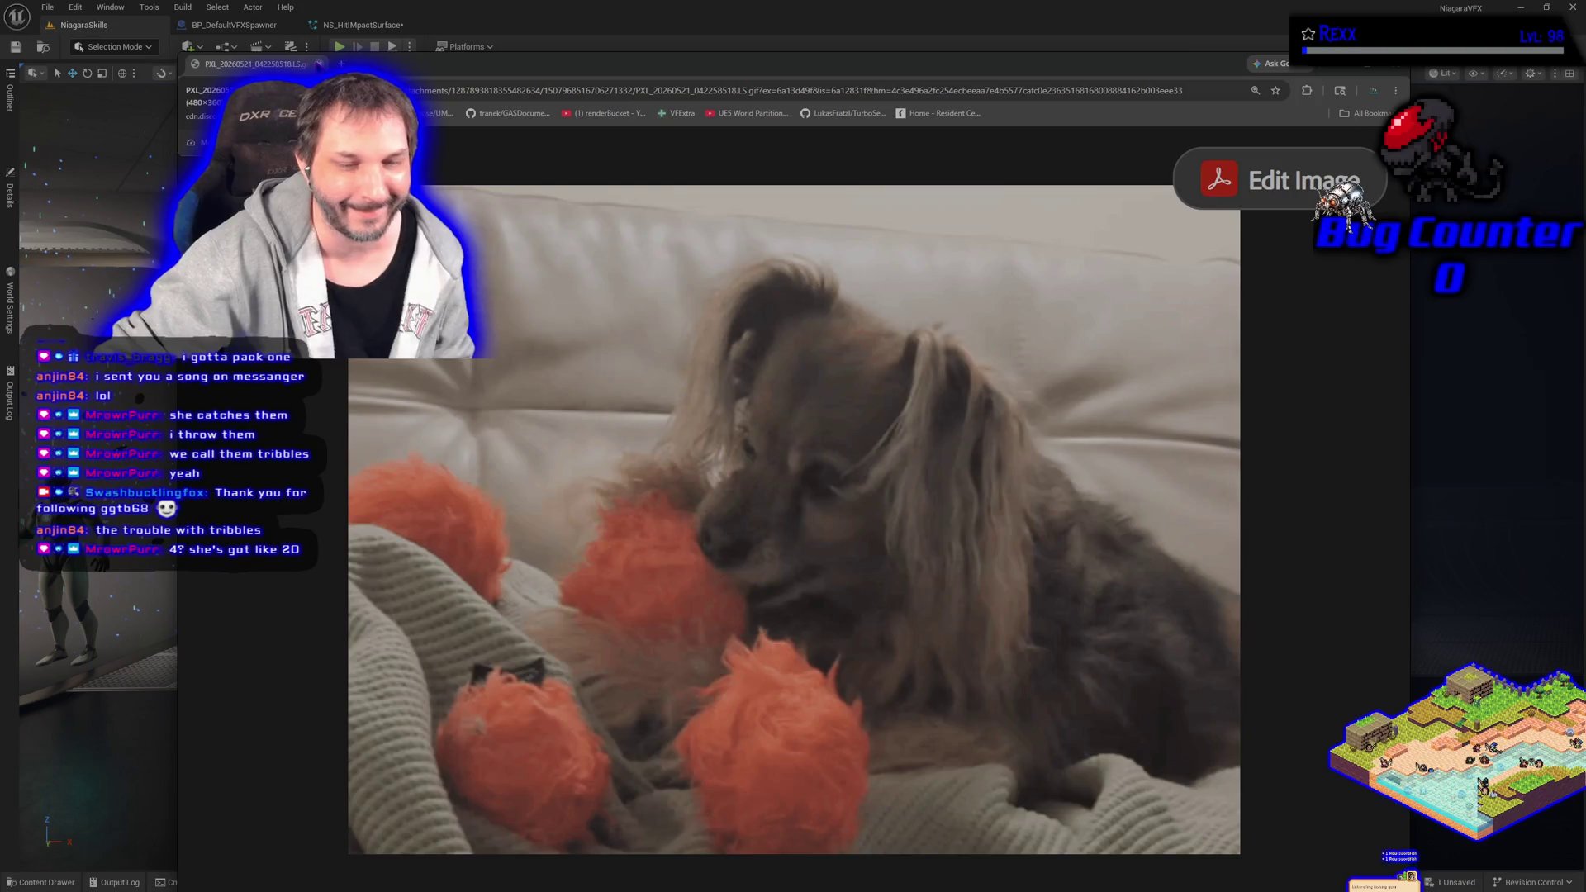
click(319, 64)
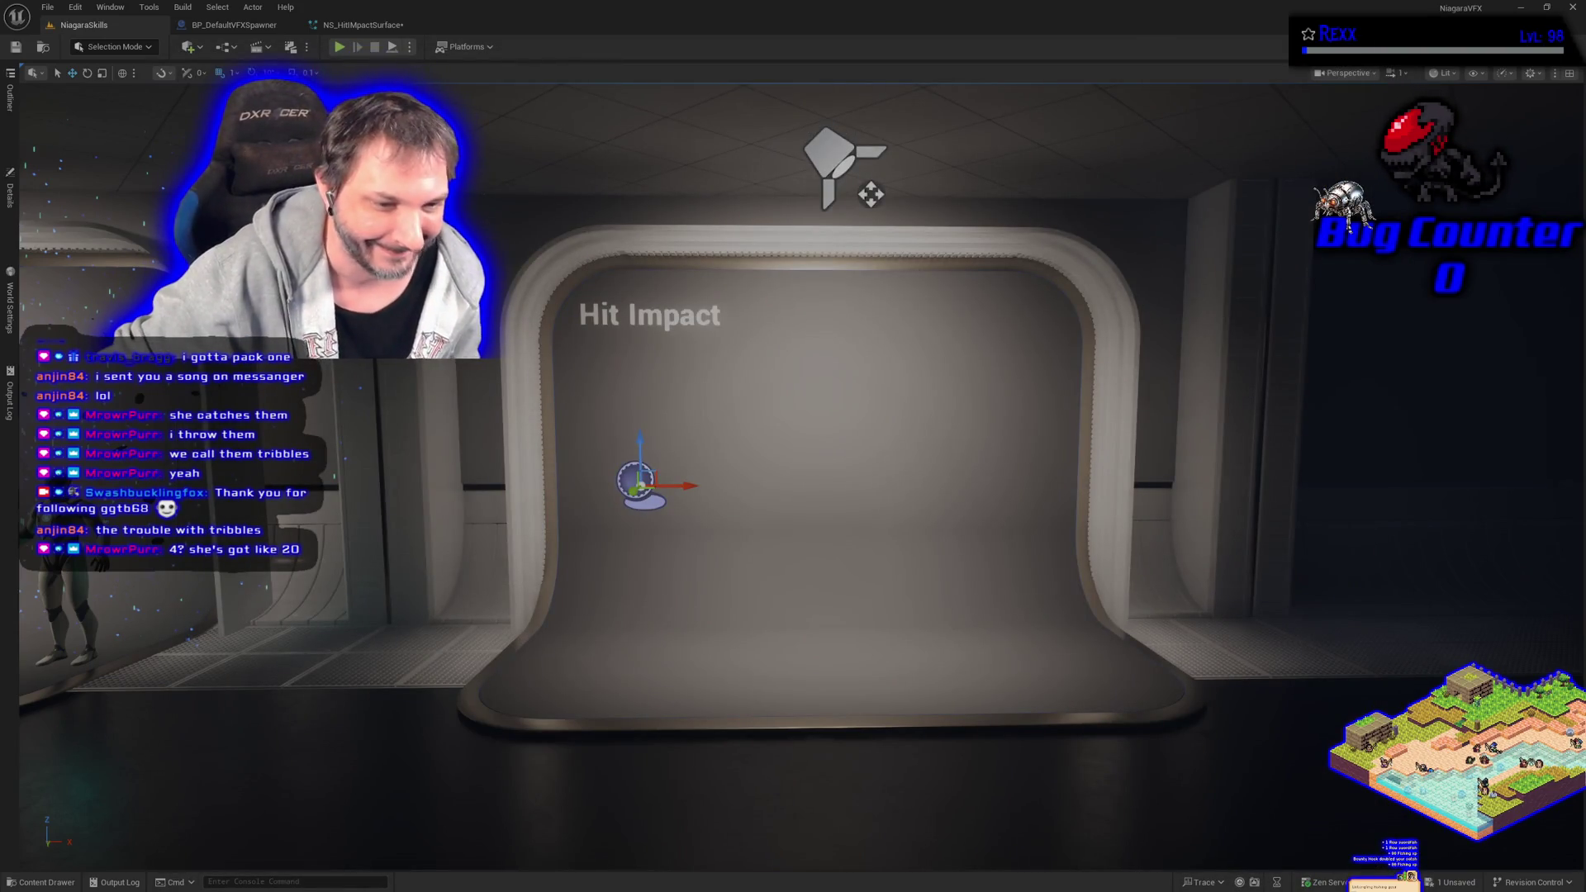